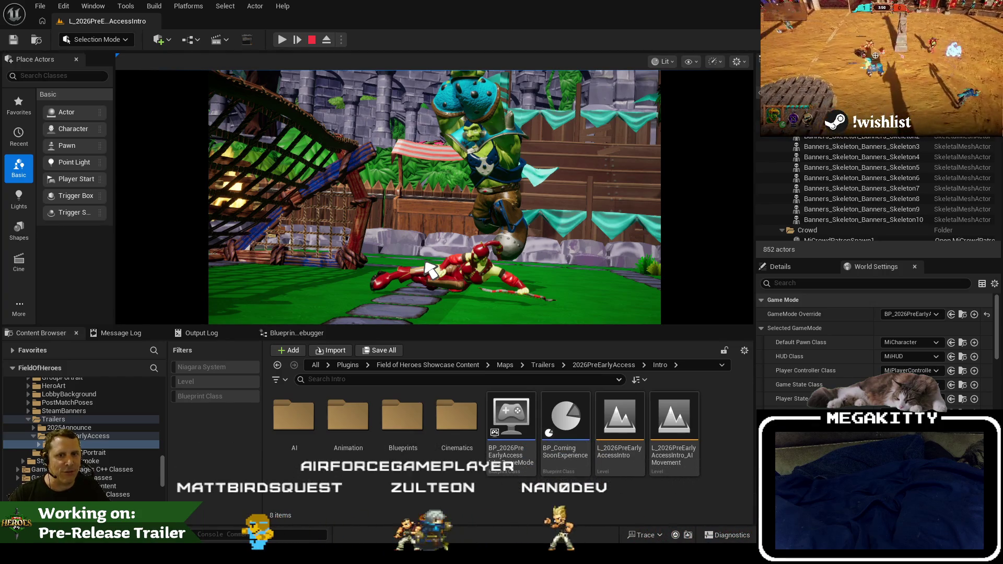
End the Play-in-Editor session and switch to MatchGameState.h in Visual Studio.
click(313, 41)
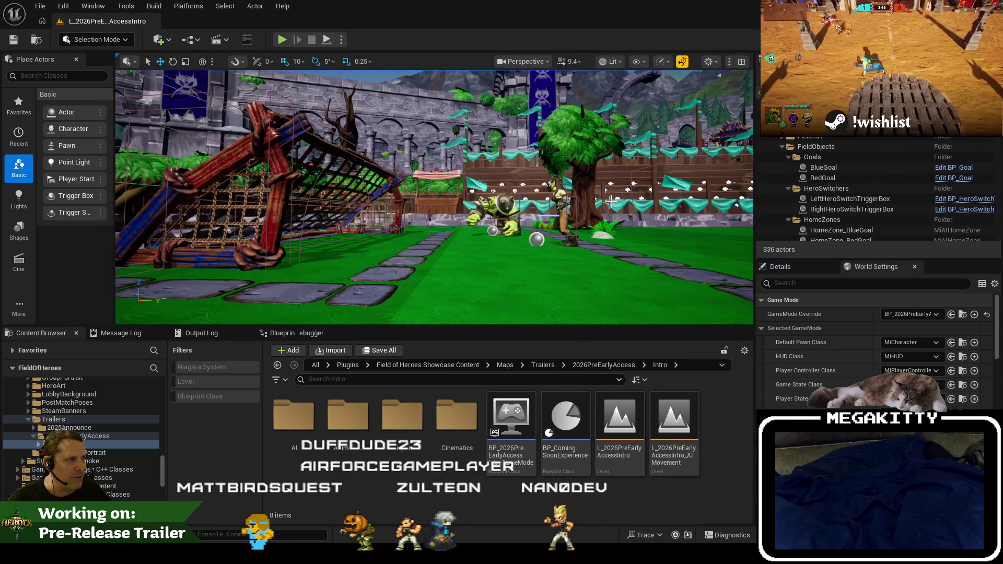
key(alt+Tab)
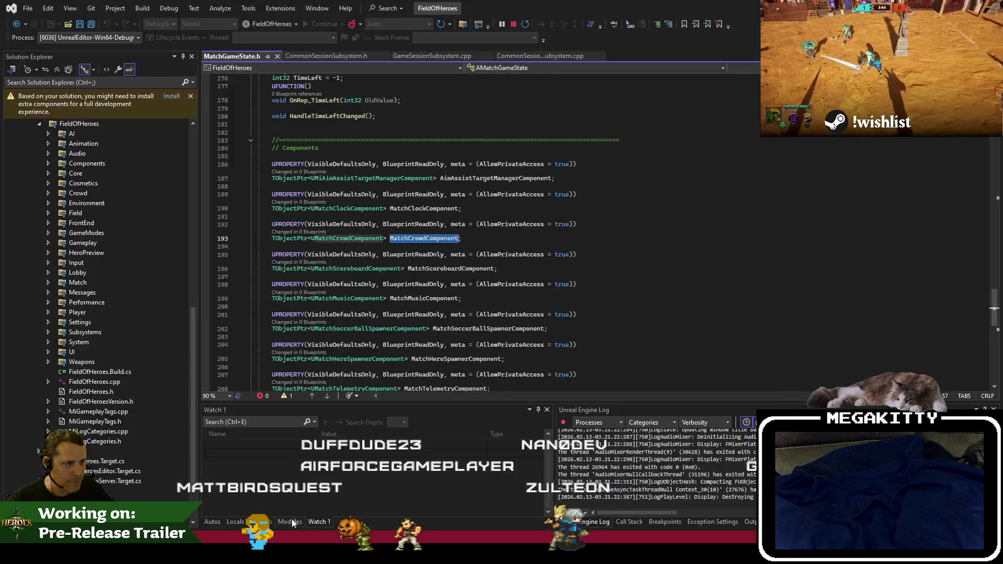
Search project files for 'matchcrowdcomp' and open MatchCrowdComponent.cpp.
double_click(433, 238)
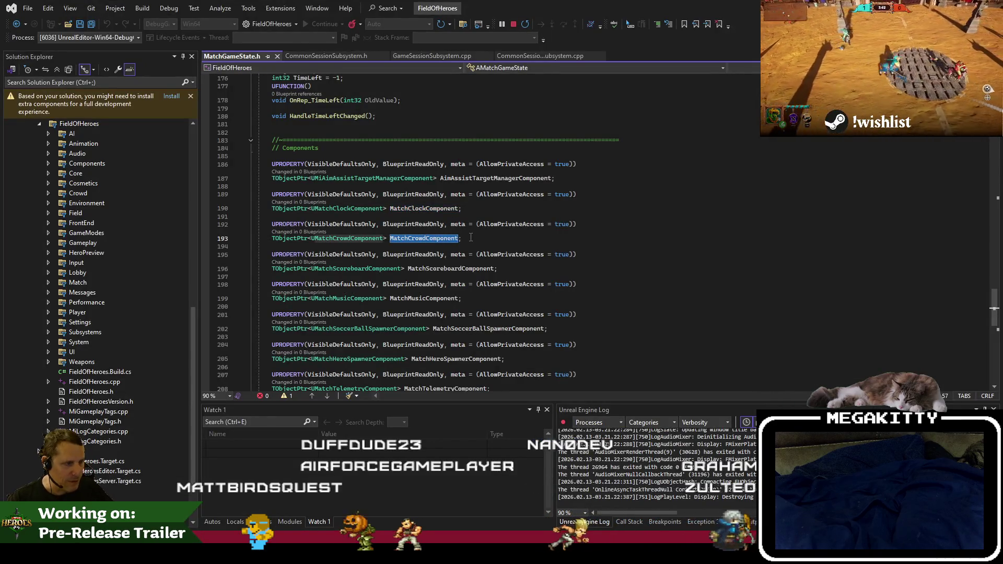
key(ctrl+shift+t)
text(matchcrowdcomp)
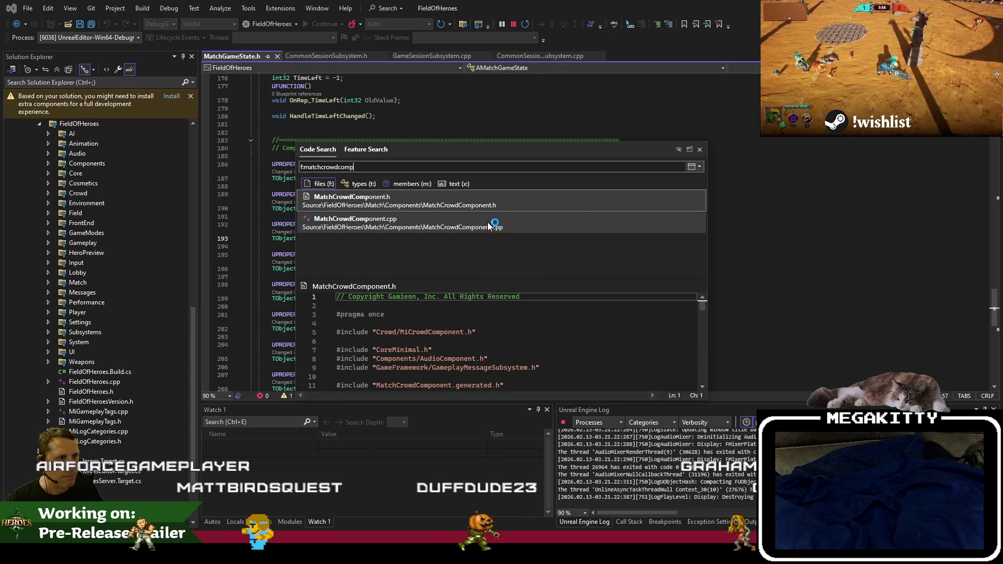
double_click(488, 226)
Read through the crowd audio message handlers, then return to Unreal Editor's File menu.
scroll(491, 226, down, 7)
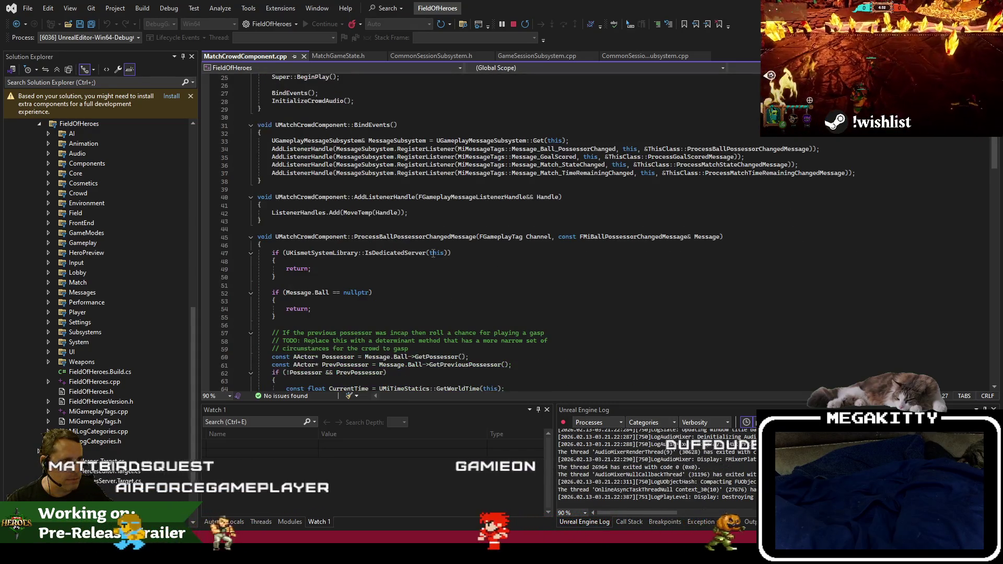
scroll(433, 254, down, 11)
scroll(432, 253, down, 20)
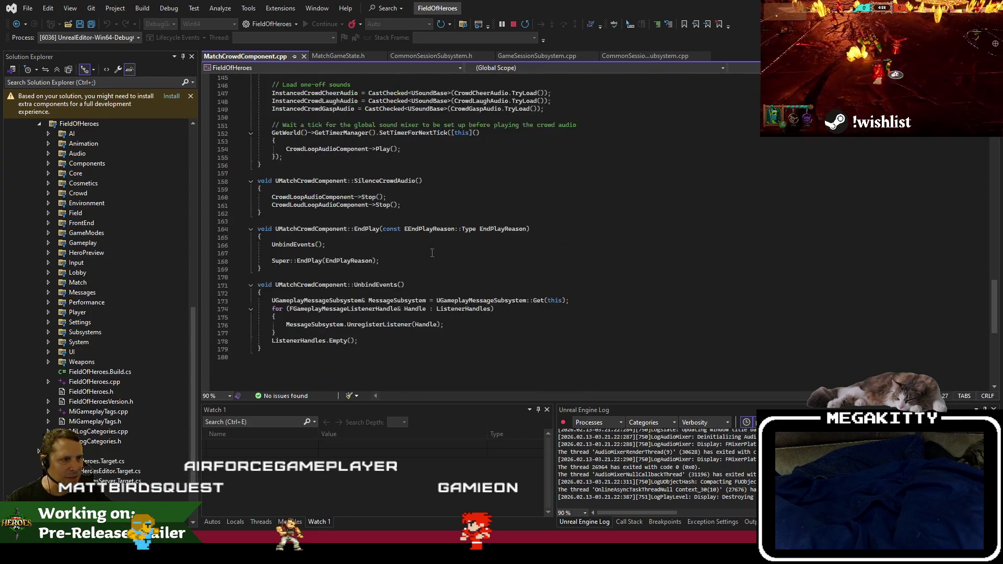
scroll(443, 267, up, 20)
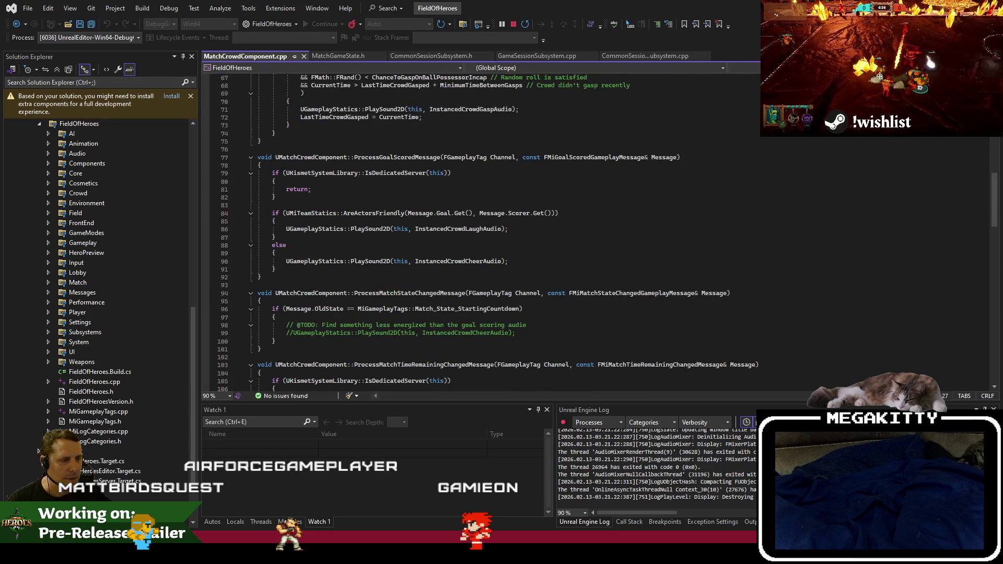
key(alt+Tab)
click(34, 8)
Load L_CrowdGym from Recent Levels and open the BP_CrowdGymExperience blueprint.
mouse_move(105, 80)
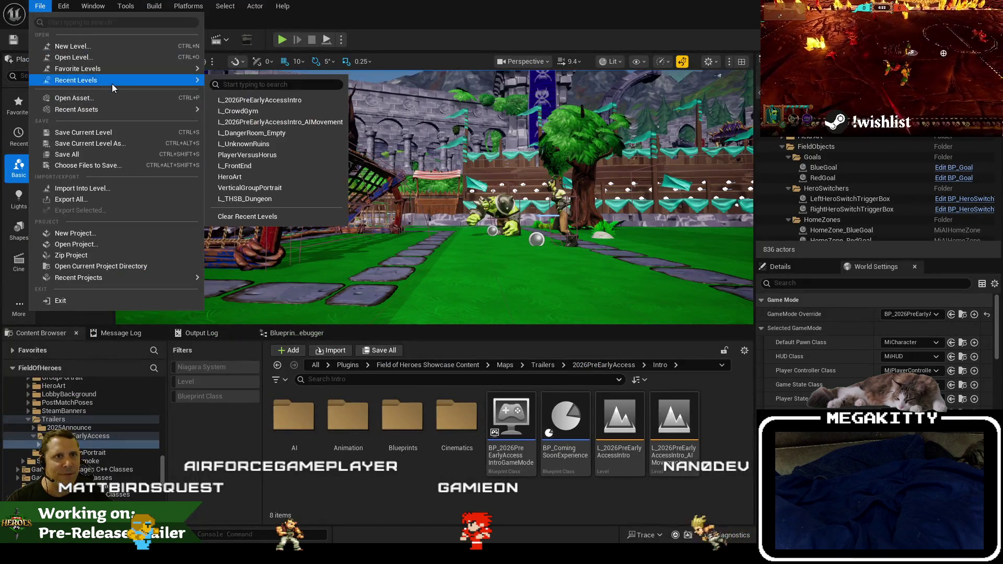
click(240, 112)
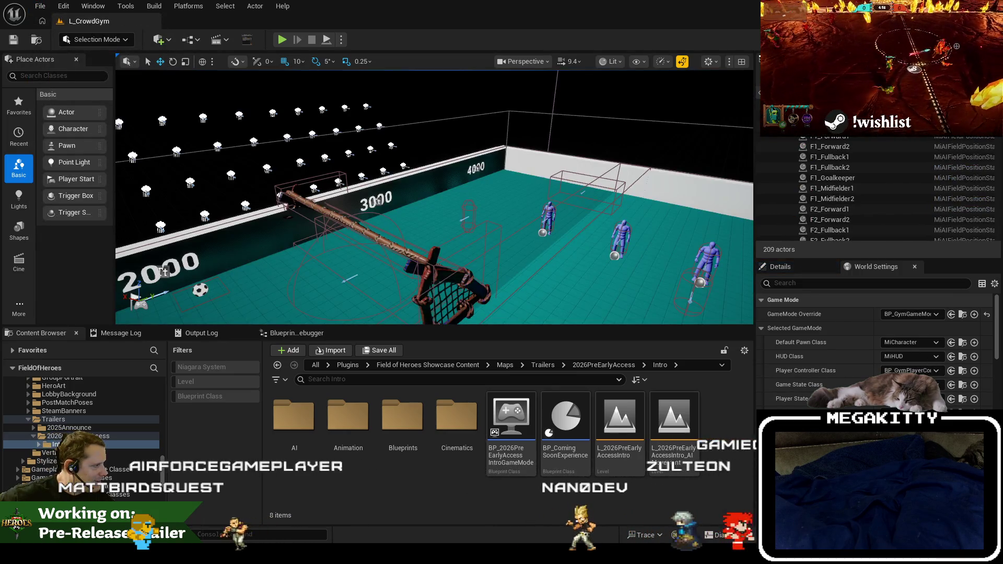
double_click(295, 397)
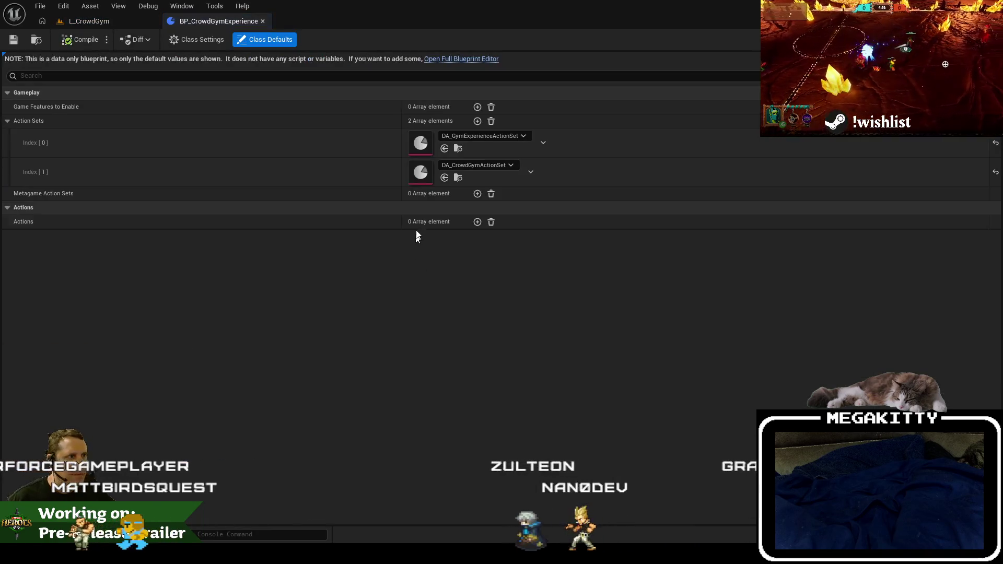
Browse to DA_GymExperienceActionSet, then return to MatchCrowdComponent.cpp in Visual Studio.
click(459, 150)
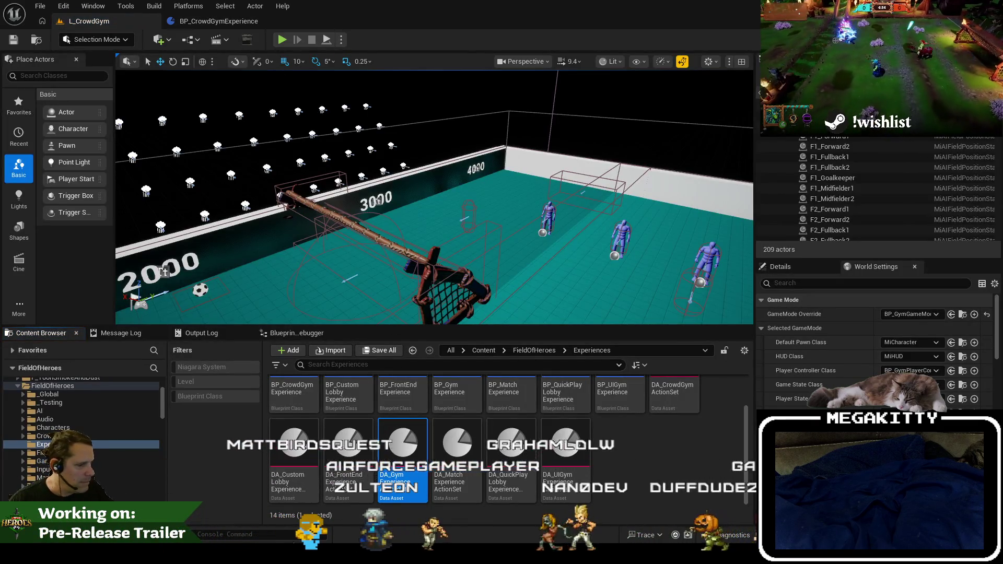
key(alt+Tab)
click(366, 286)
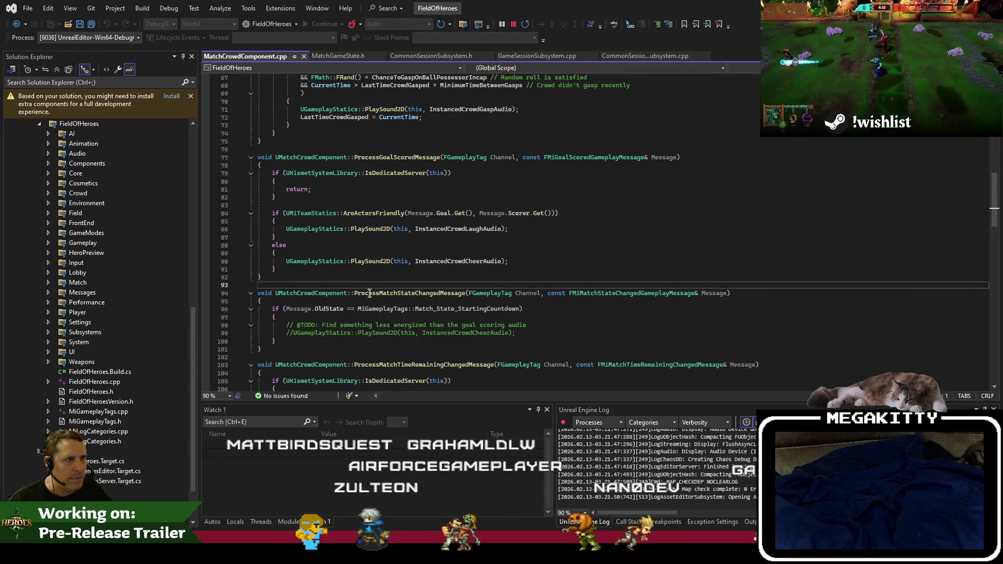
Review the includes and BindEvents, then go back to MatchGameState.h and Unreal Editor.
scroll(322, 88, up, 20)
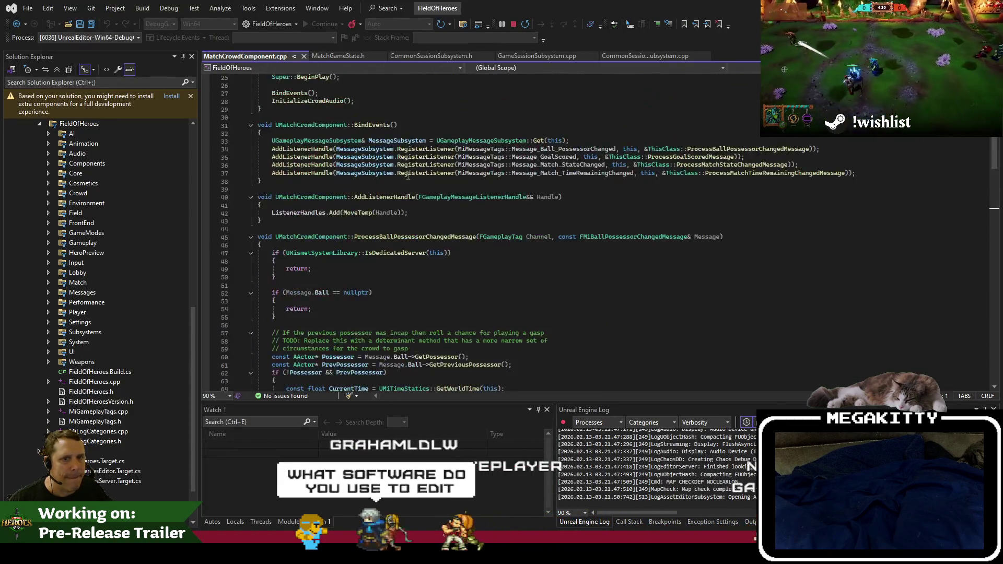
scroll(383, 183, down, 15)
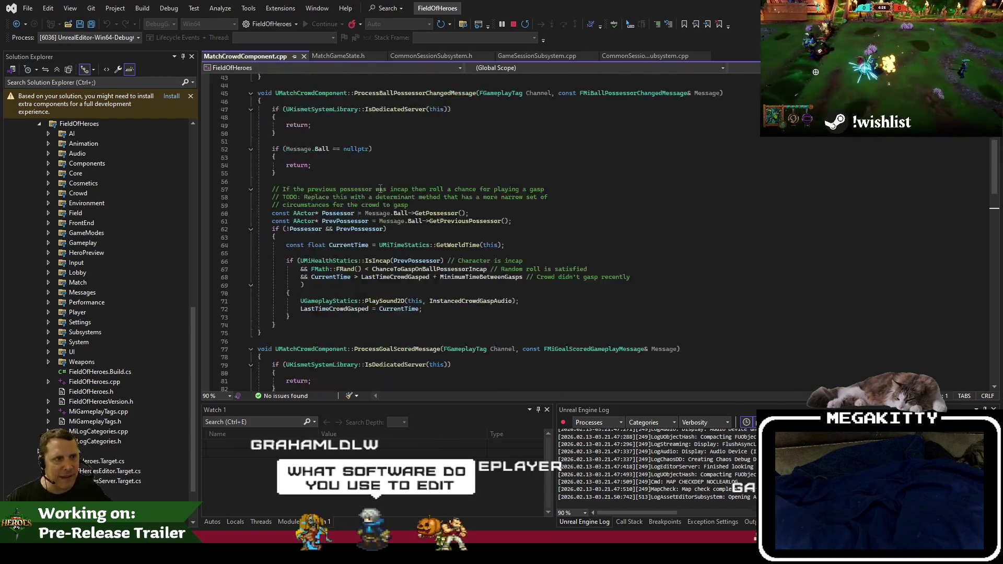
scroll(381, 187, up, 12)
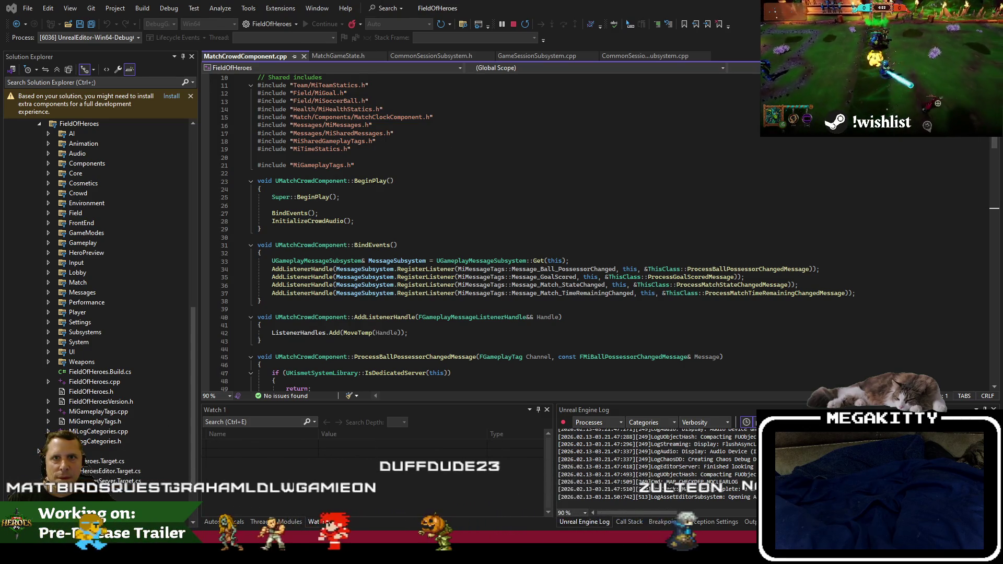
click(336, 54)
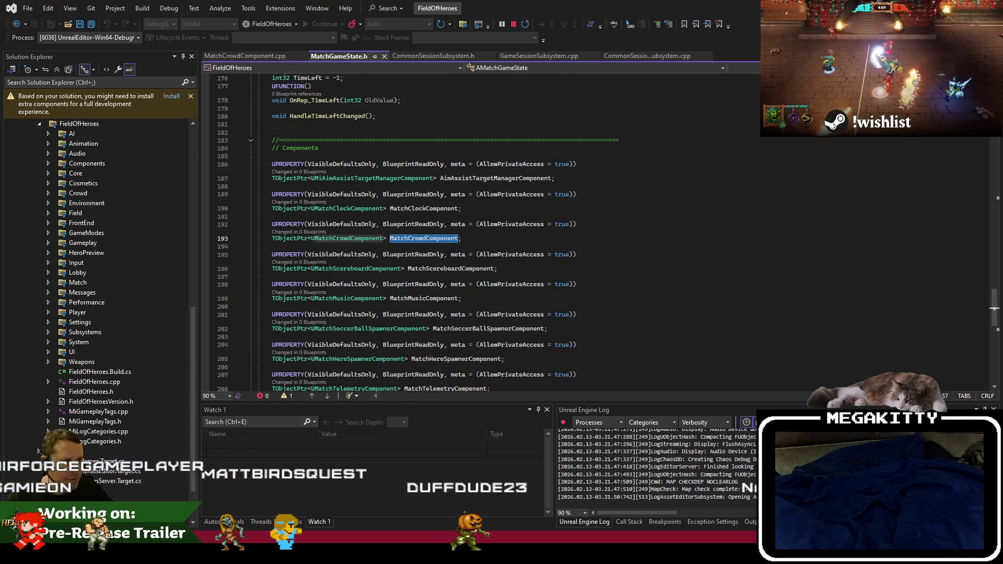
key(alt+Tab)
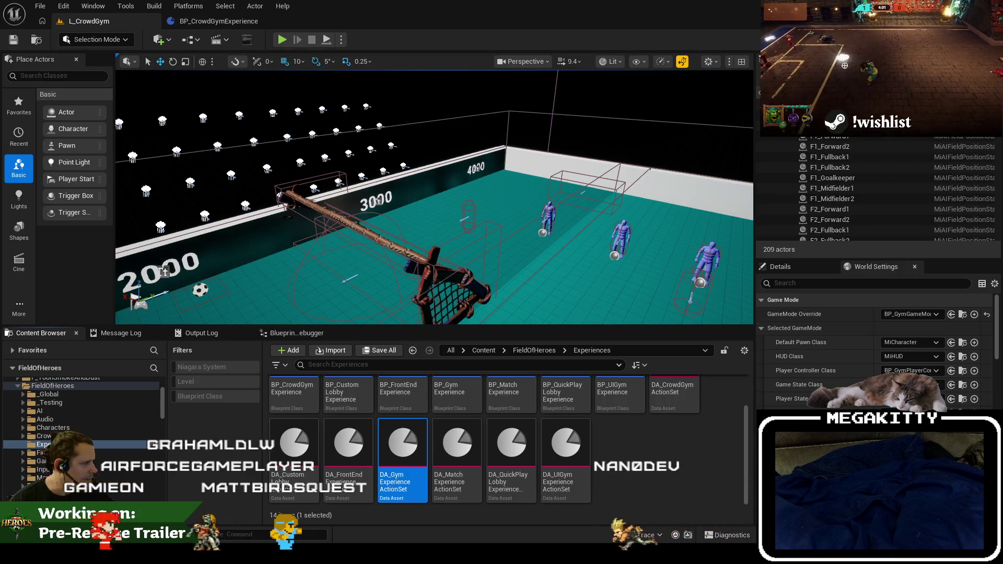
Widen the right panels and open BP_GymGameState from _Testing/GameModes.
drag(748, 442, 740, 443)
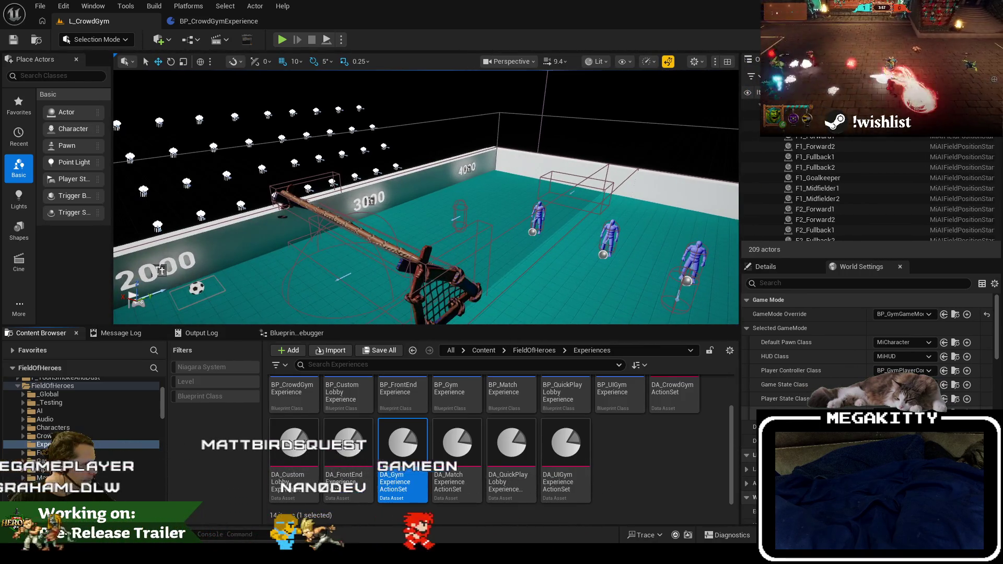
click(955, 399)
double_click(349, 411)
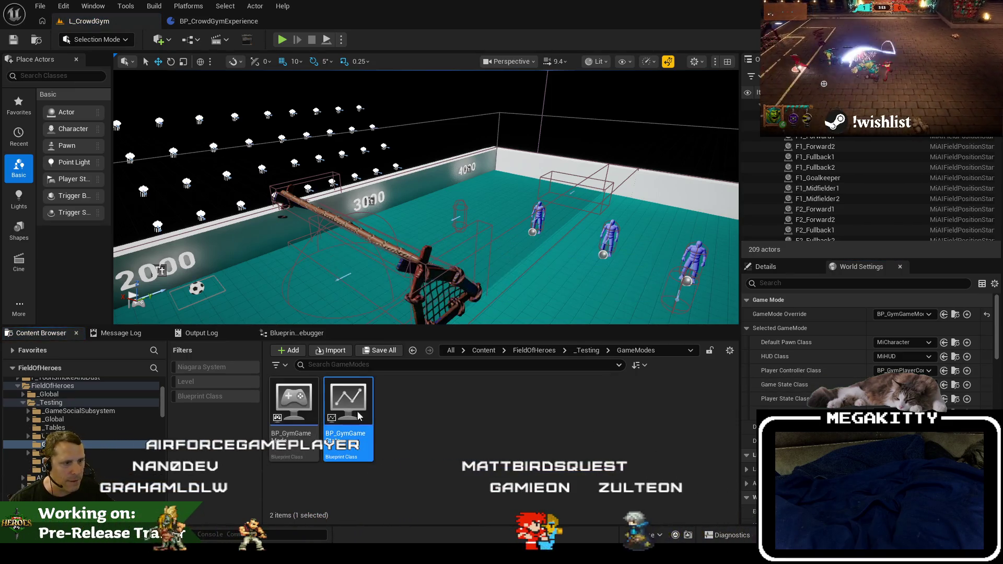
Inspect the Experience Manager Component and MiPOITracker properties, then return to Visual Studio.
click(303, 200)
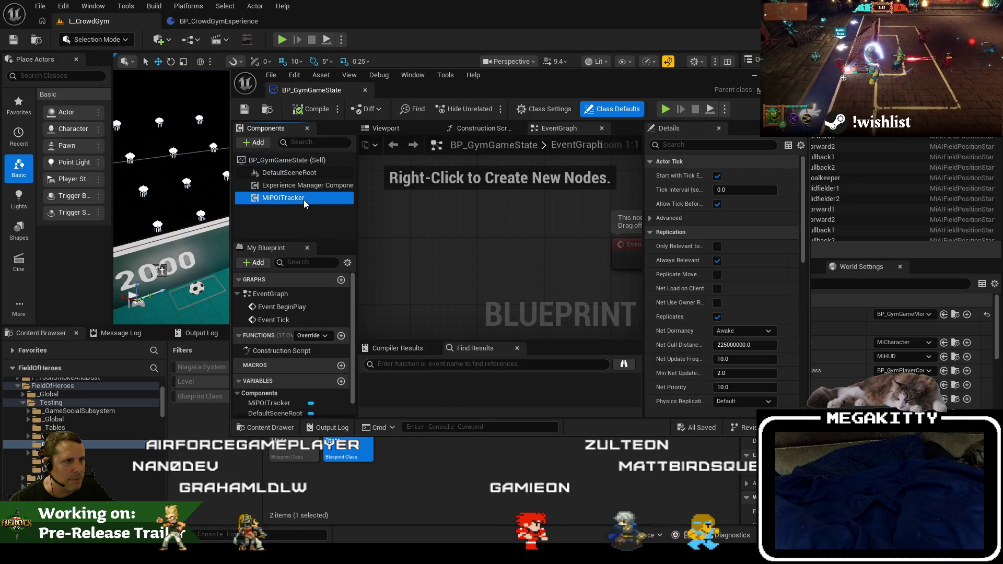
click(306, 187)
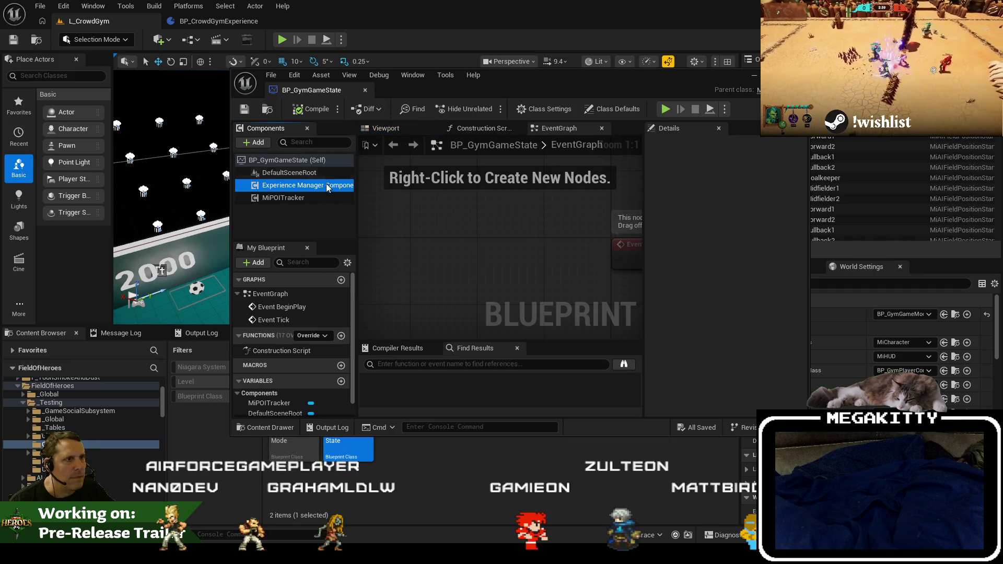
click(315, 201)
scroll(302, 290, down, 1)
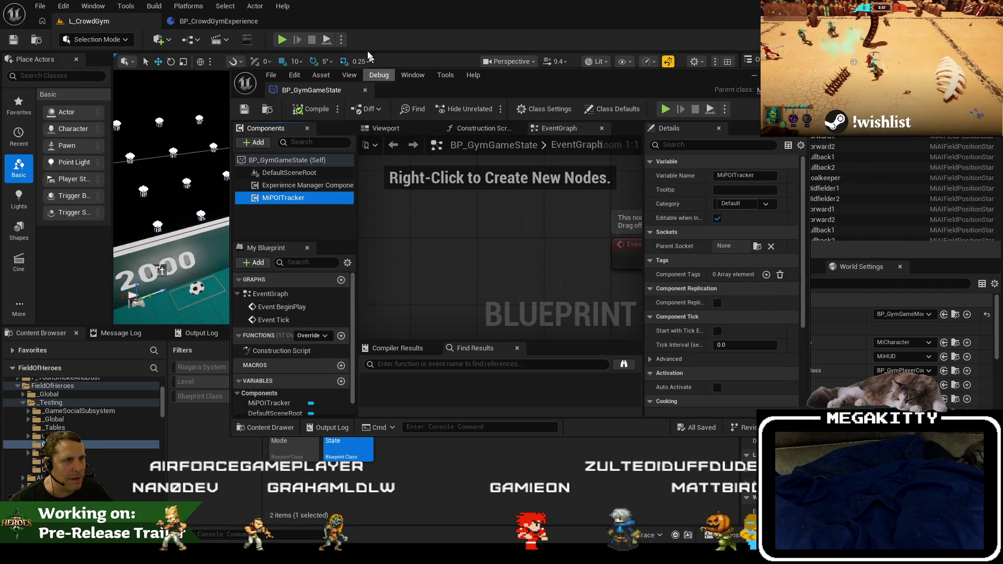
key(alt+Tab)
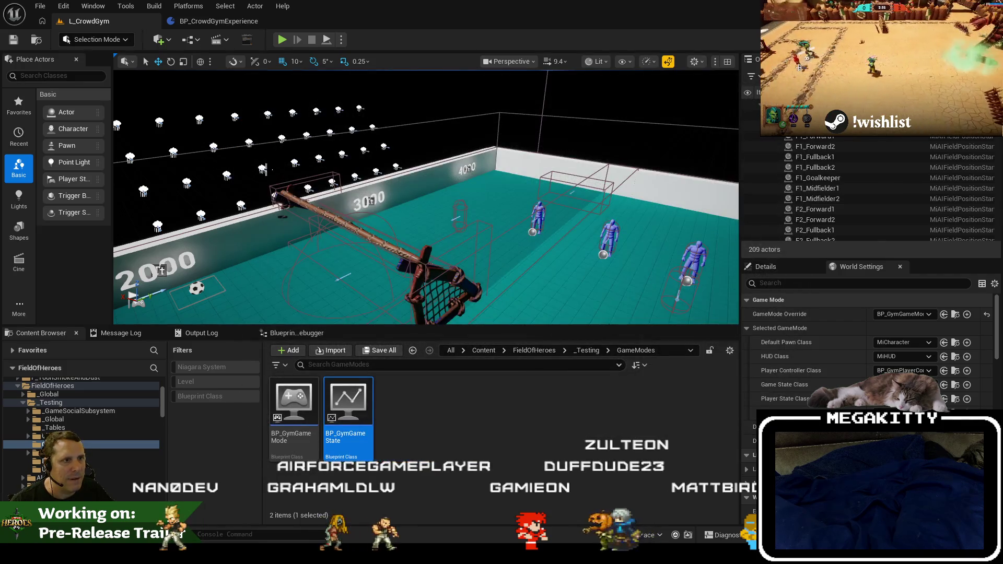
key(alt+Tab)
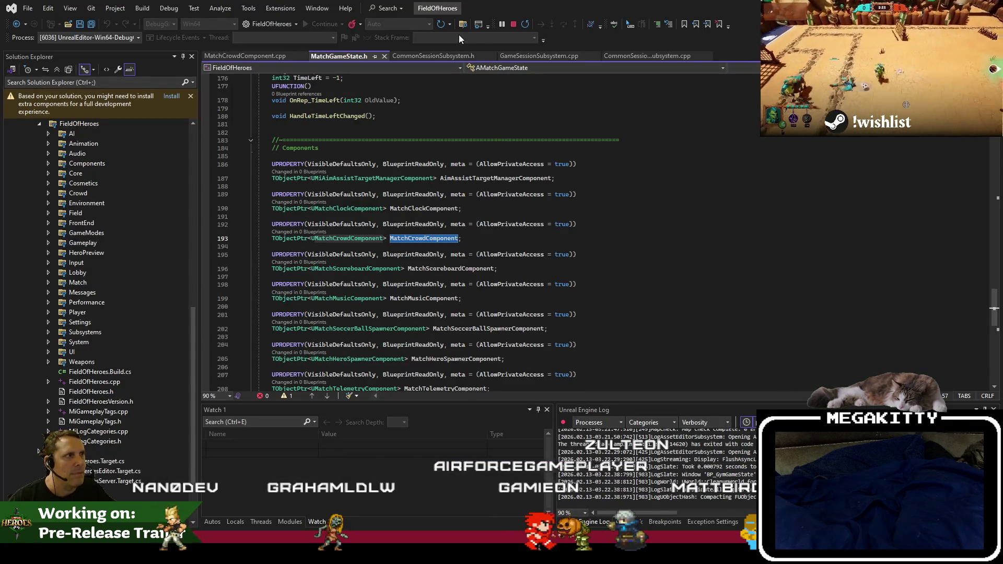
Search all project files for 'spawncrow'.
click(459, 26)
text(s)
key(BackSpace)
text(wncrow)
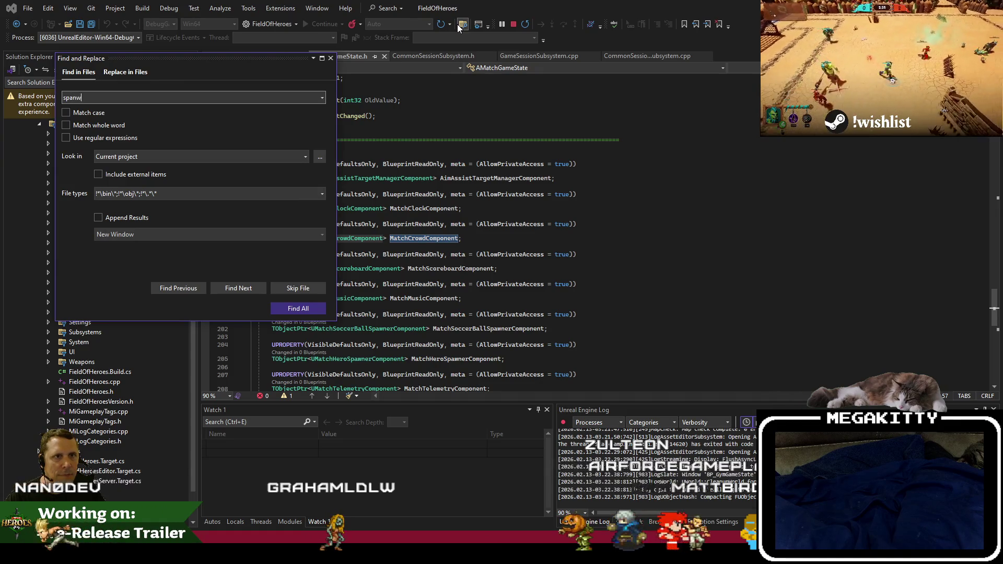
key(Return)
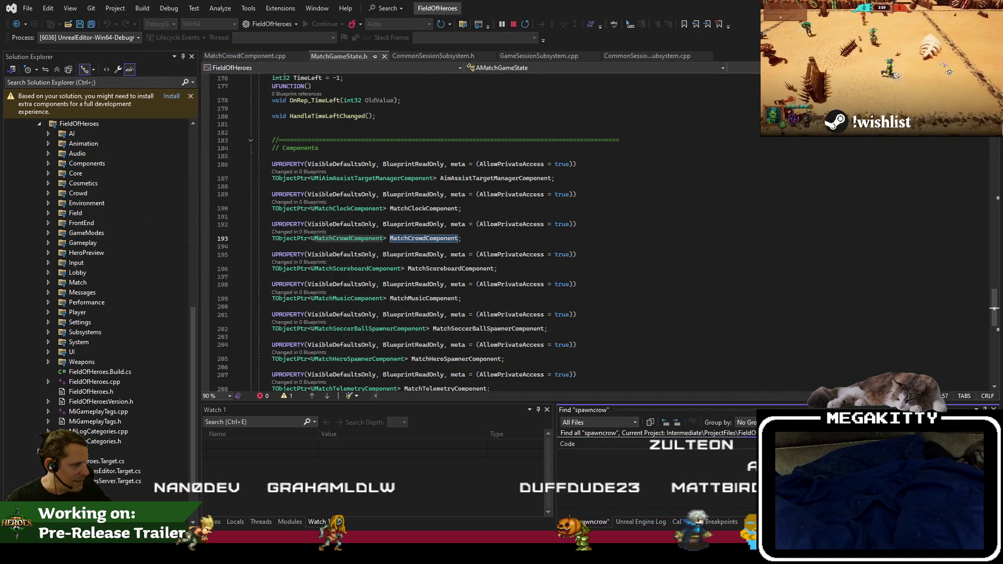
Reopen the code search and open MatchCrowdComponent.cpp.
click(494, 278)
click(543, 256)
click(528, 247)
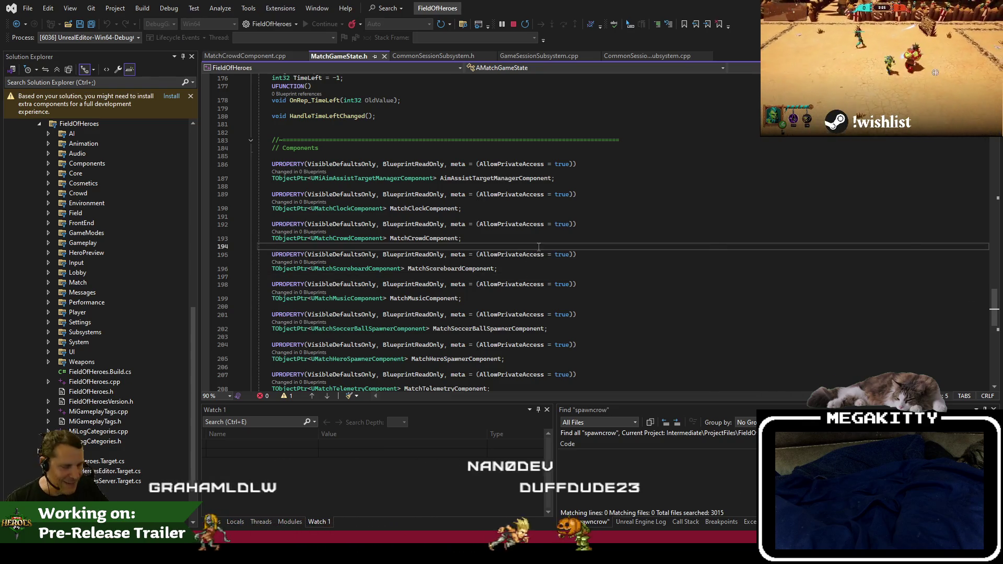
key(ctrl+t)
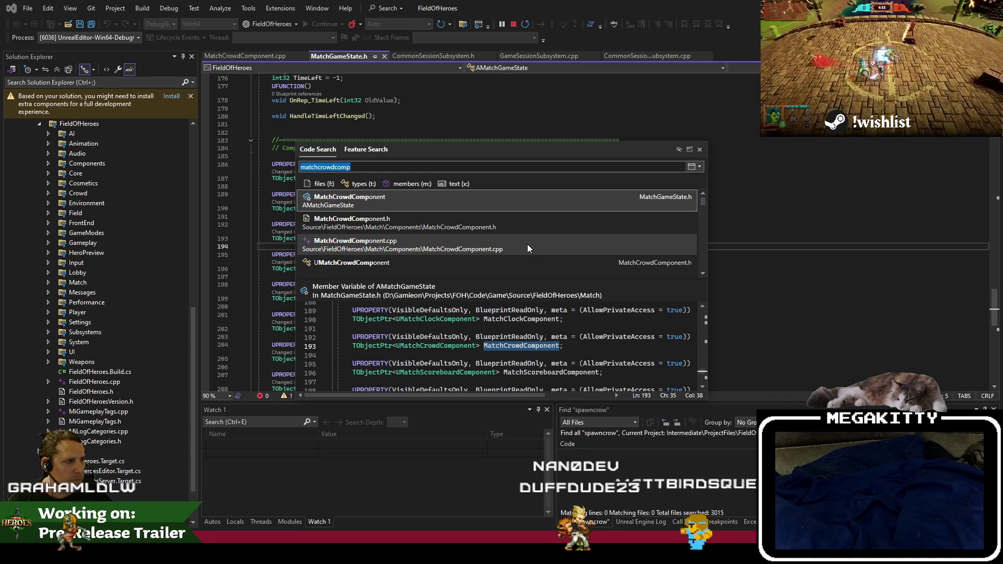
double_click(527, 243)
Jump to the next 'gasp' occurrence and read the crowd audio setup code.
click(558, 221)
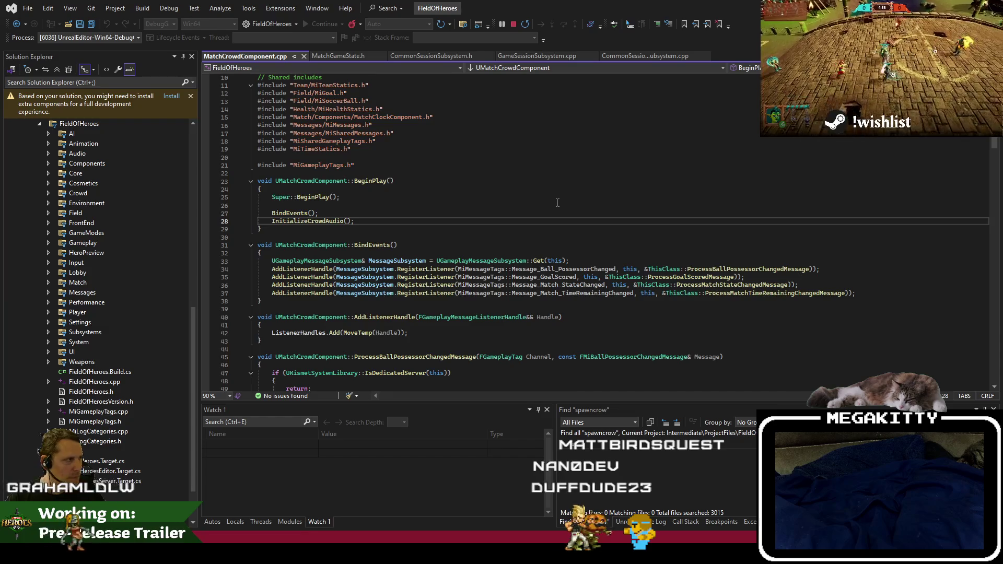
key(F3)
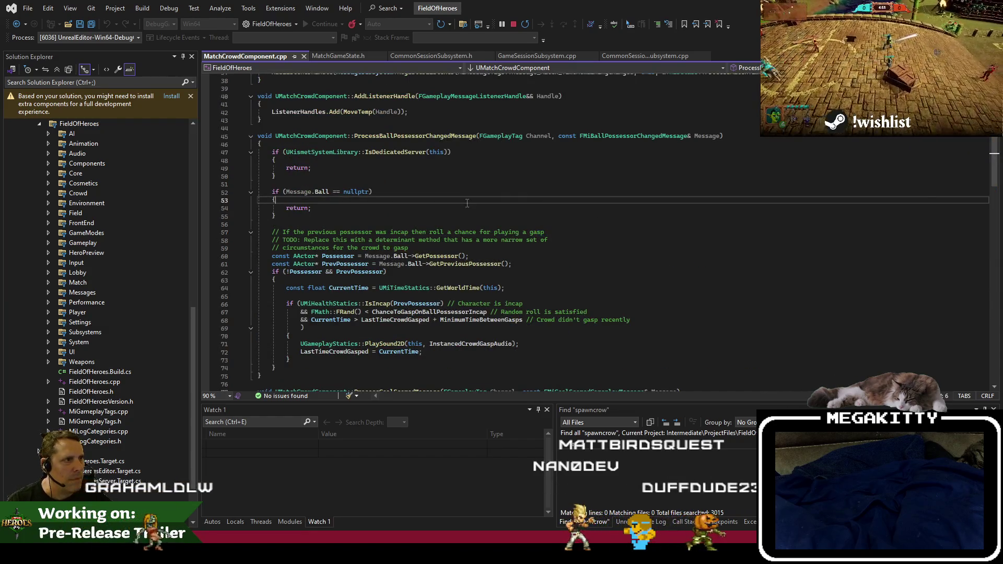
scroll(508, 245, down, 18)
scroll(509, 245, down, 11)
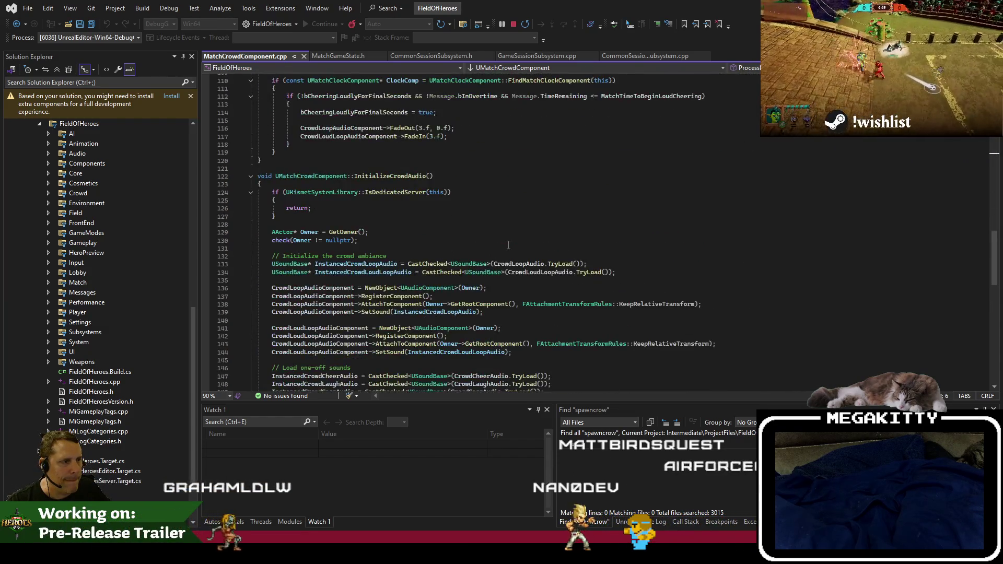
click(462, 24)
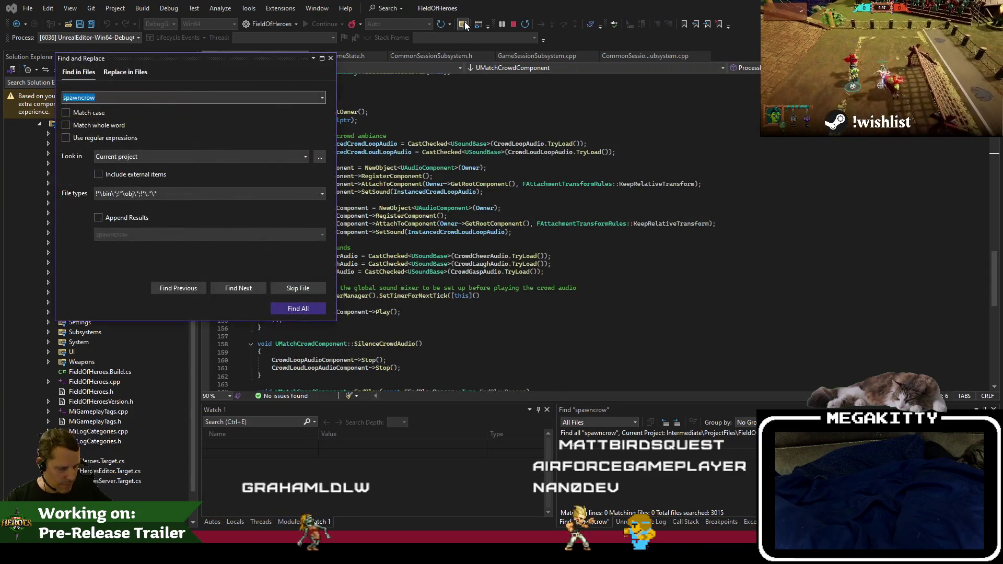
Search all files for 'mipatron' and try a code search for 'f:patron'.
text(ron)
key(Return)
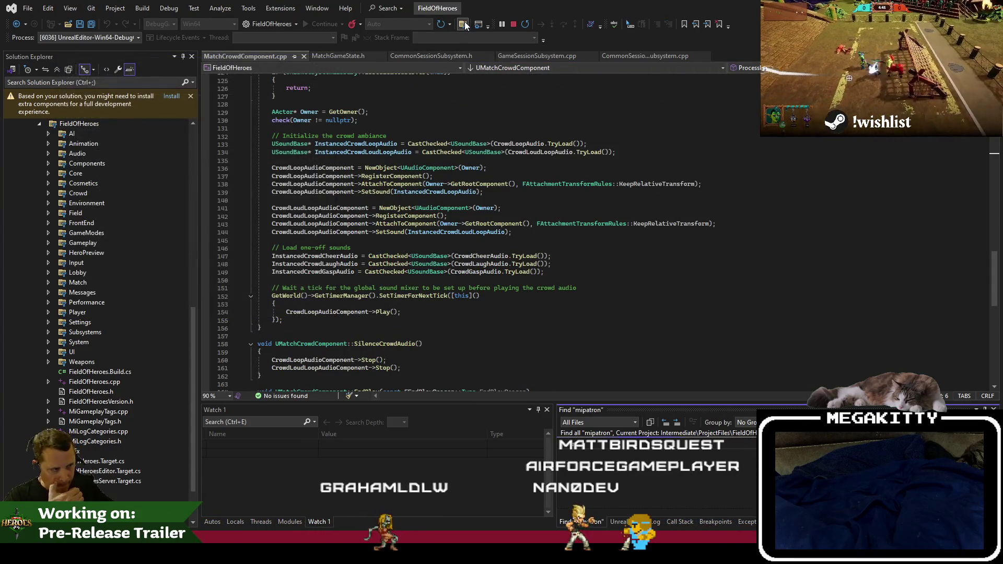
click(605, 303)
key(ctrl+t)
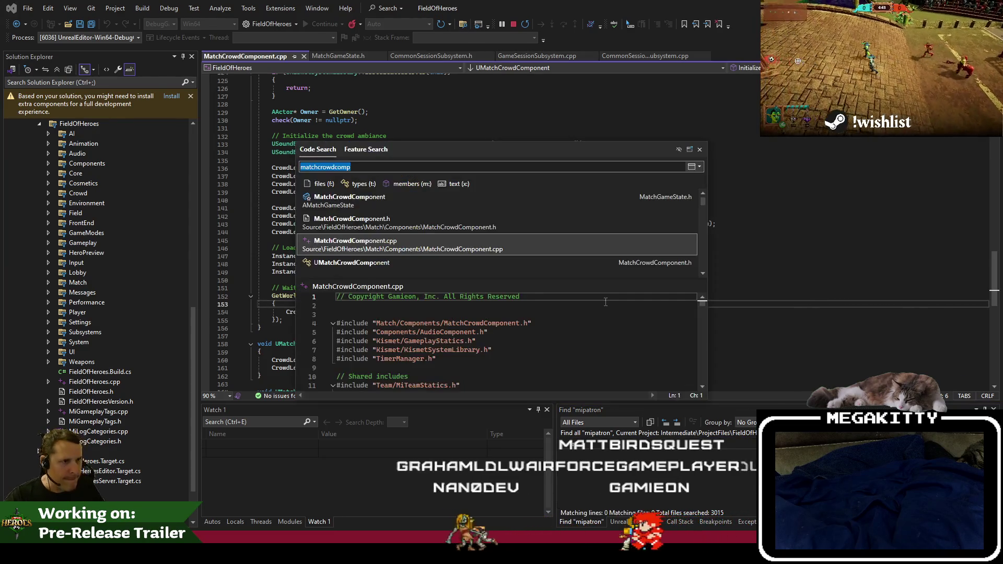
text(f:patron)
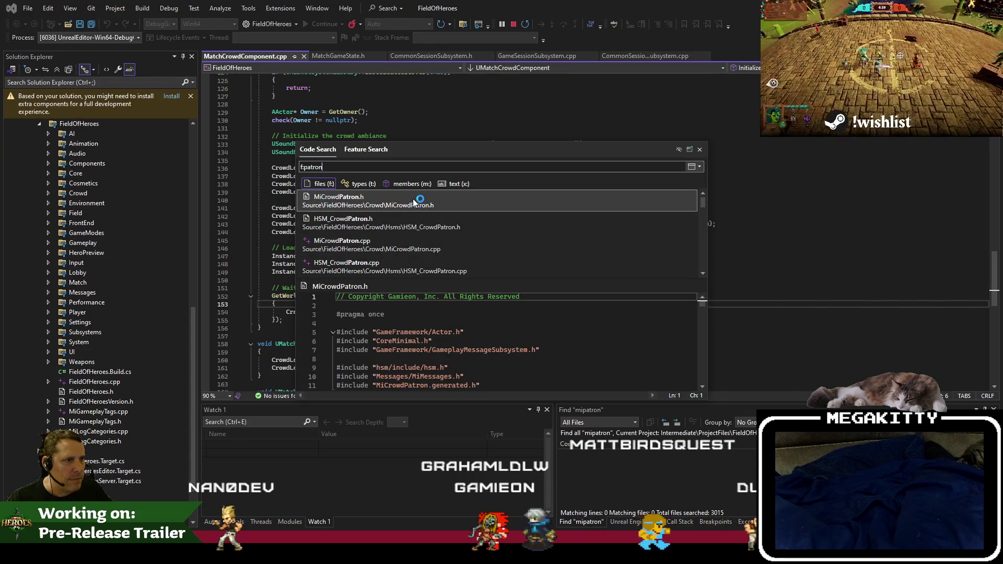
click(413, 199)
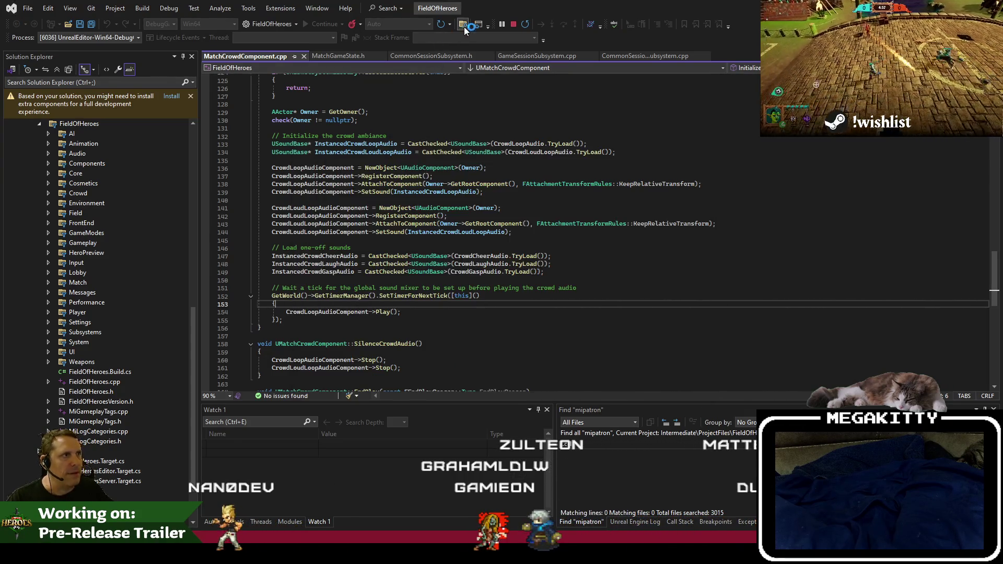
Find 'microwdpatron' in all files and open the SpawnPatrons match in MiCrowdComponent.cpp.
click(464, 27)
text(microwdpa)
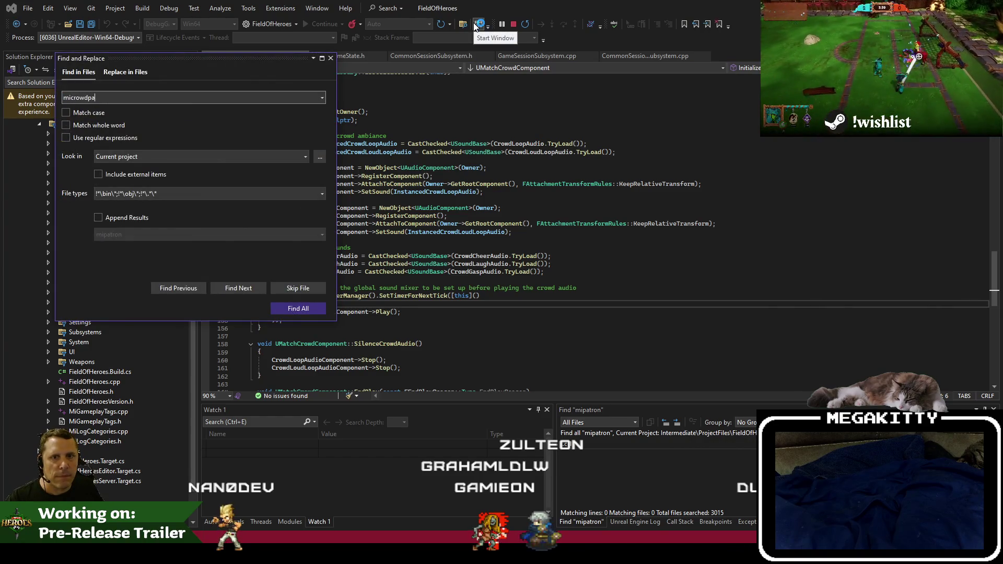
text(tron)
key(Return)
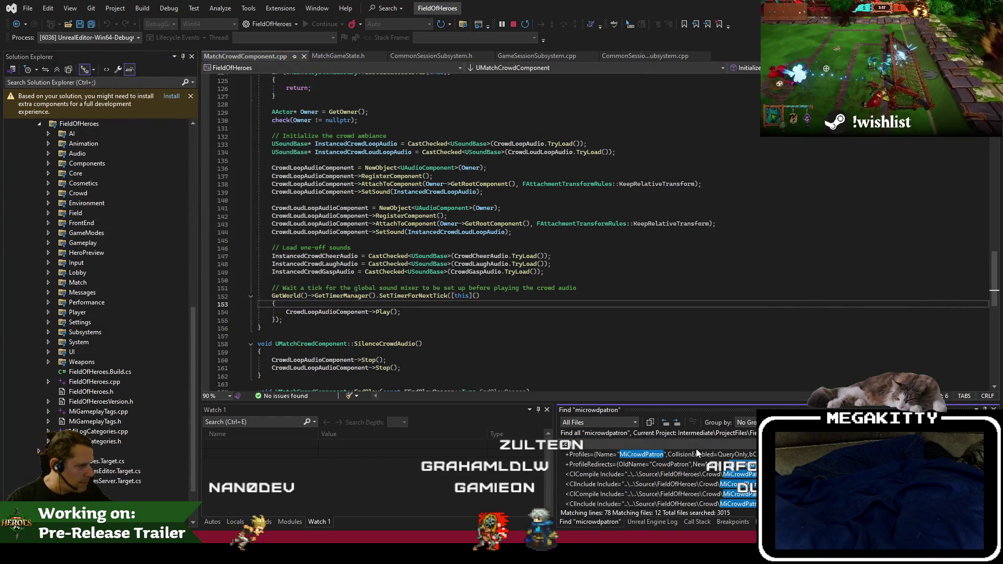
scroll(660, 480, down, 5)
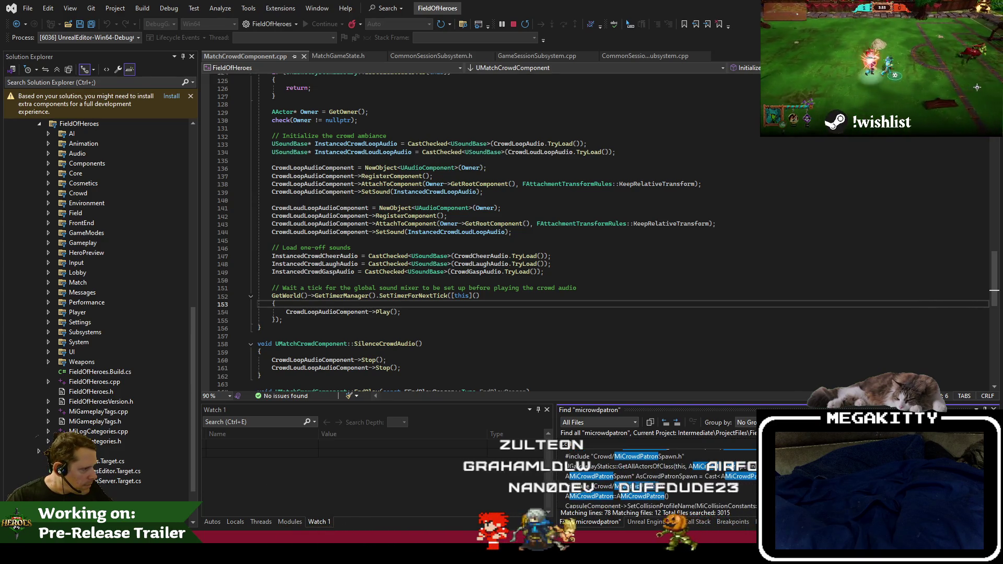
double_click(615, 466)
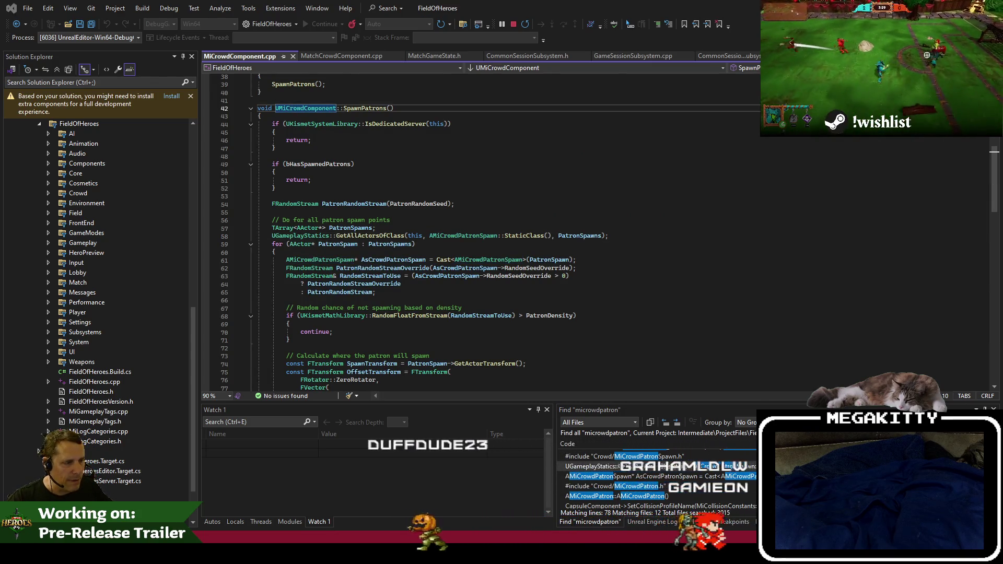
In Unreal Editor, view BP_CrowdGymExperience defaults, then return to the L_CrowdGym level.
key(alt+Tab)
click(221, 21)
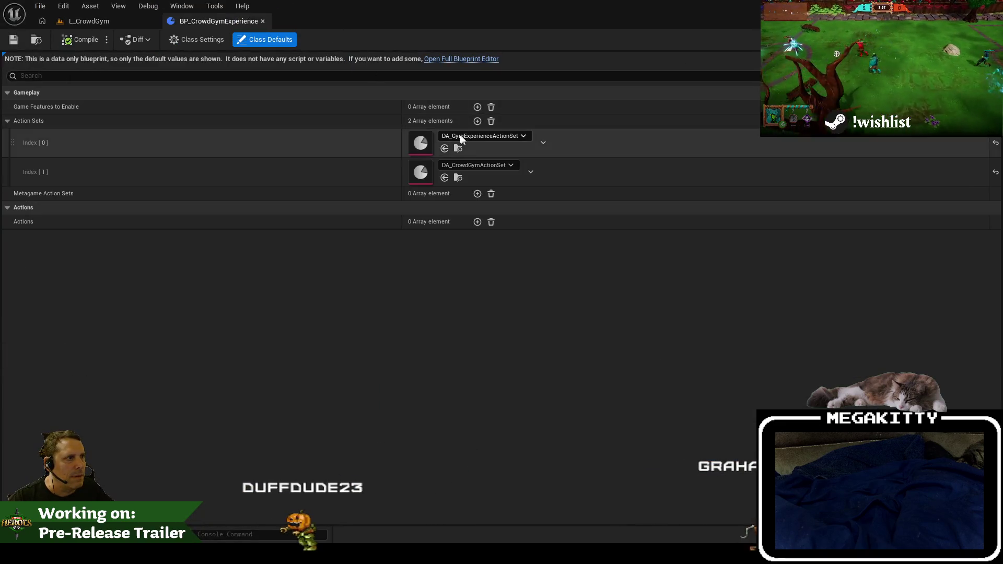
click(106, 22)
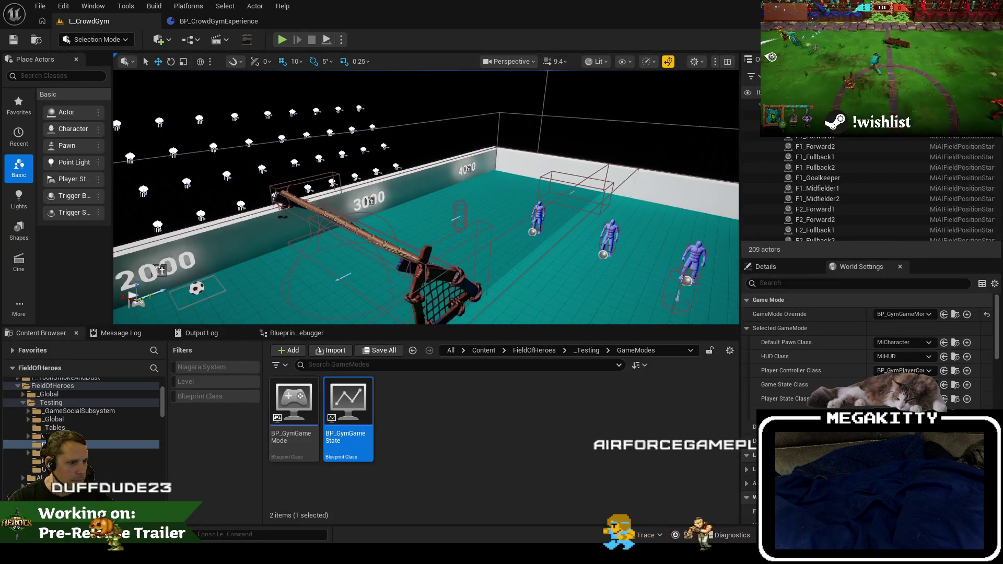
Play L_CrowdGym to hit the SpawnPatrons breakpoint, inspect the call stack, and resume with F5.
key(alt+Tab)
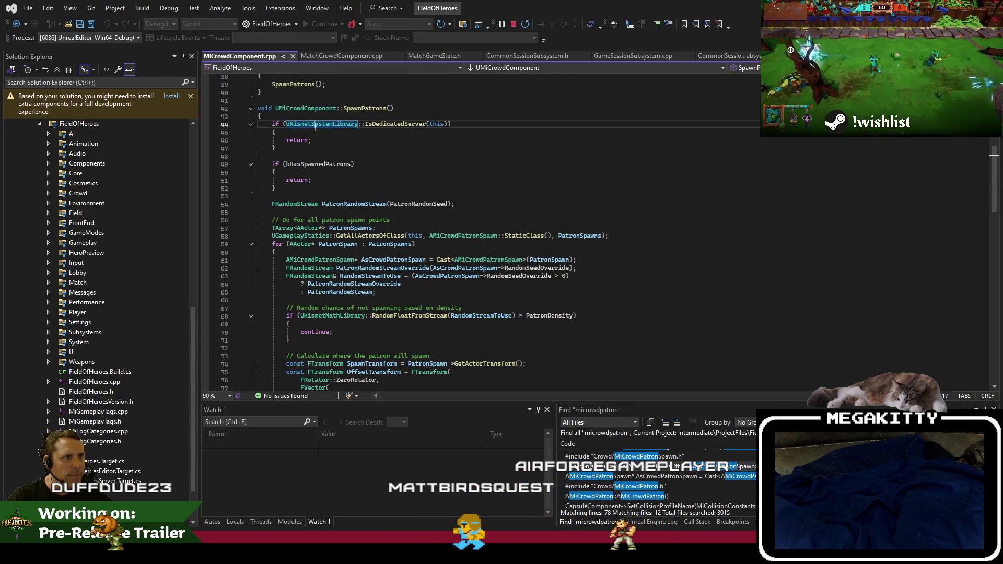
key(alt+Tab)
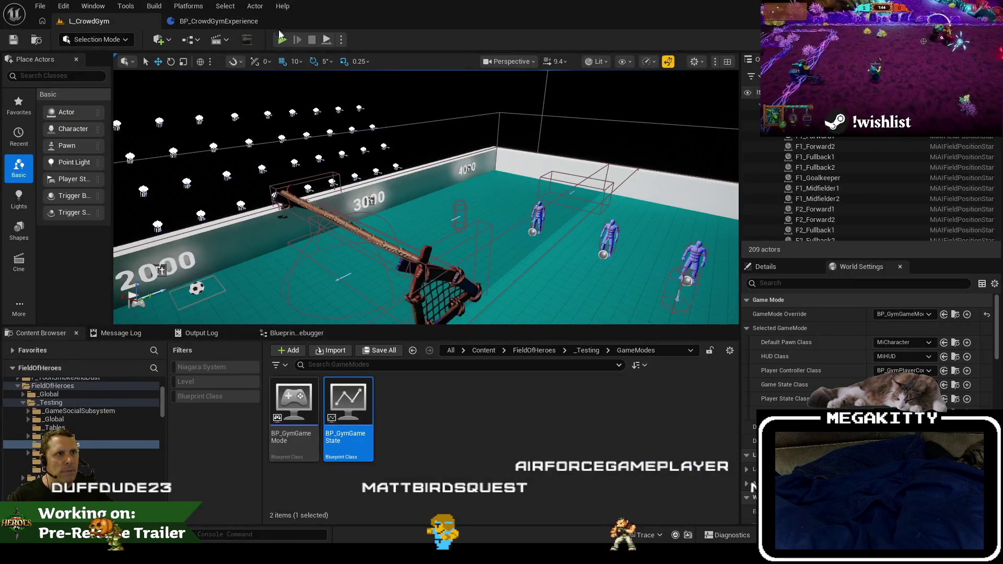
click(282, 41)
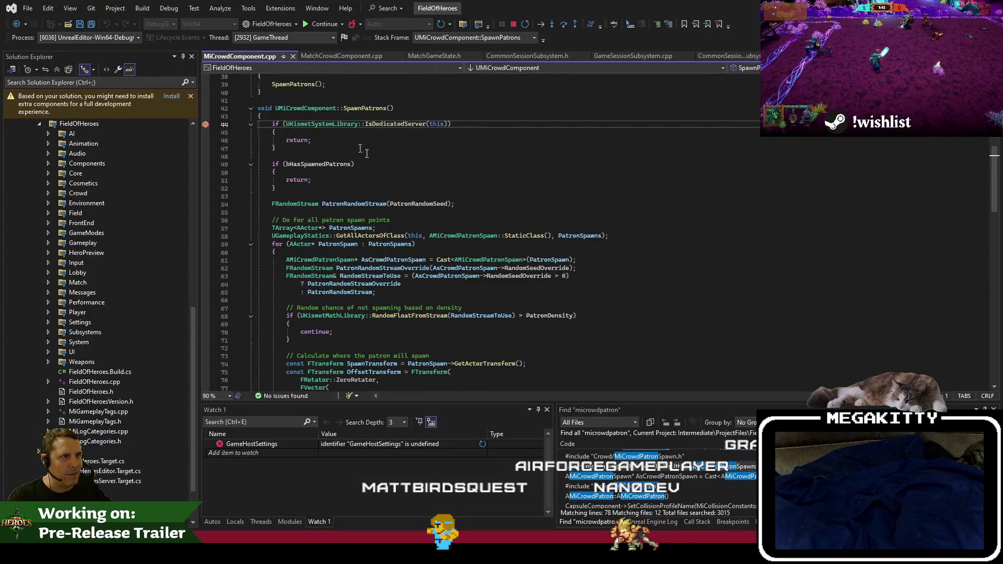
click(689, 522)
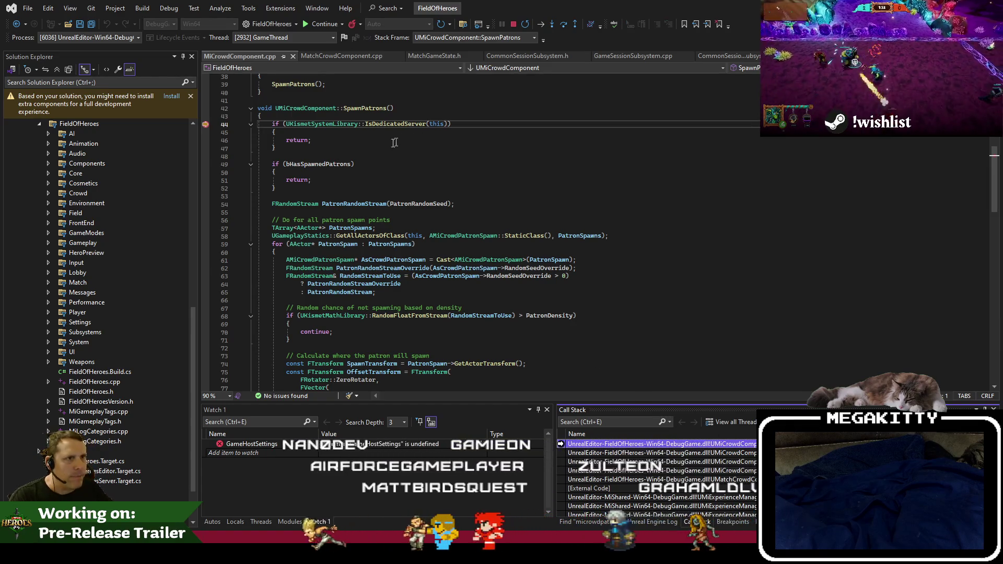
click(373, 156)
key(F5)
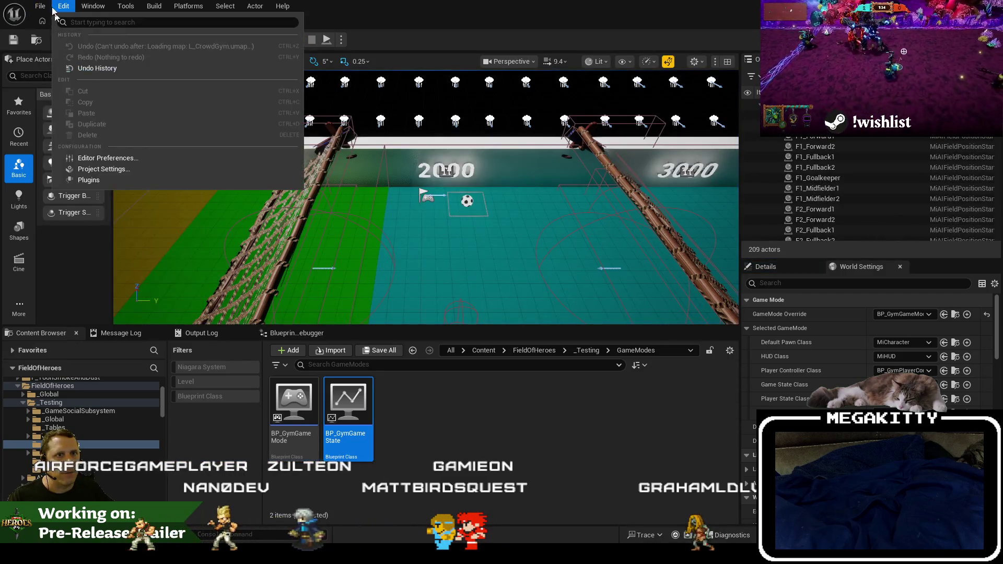
Load L_2026PreEarlyAccessIntro from Recent Levels and glance at BP_CrowdGymExperience defaults.
mouse_move(98, 83)
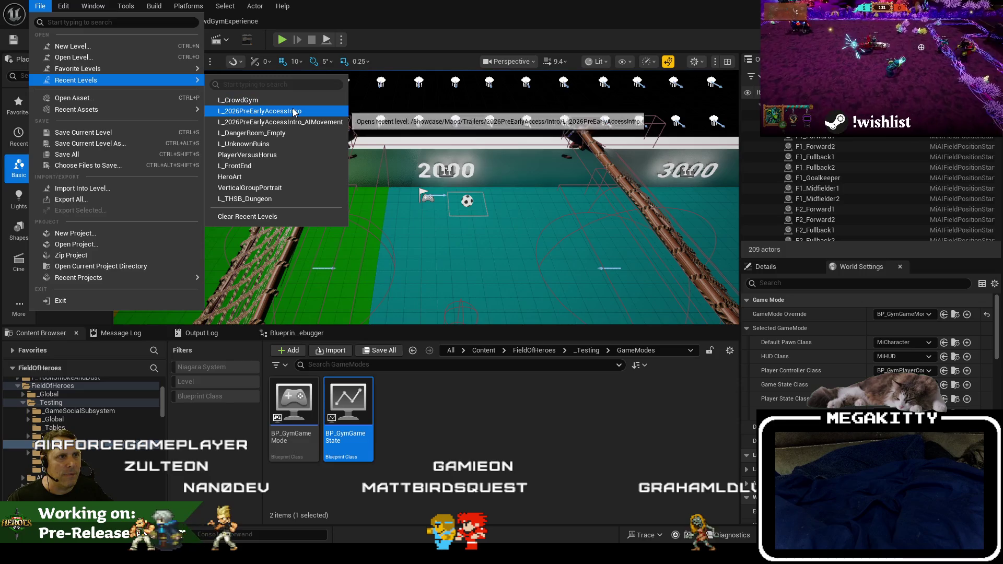
click(296, 101)
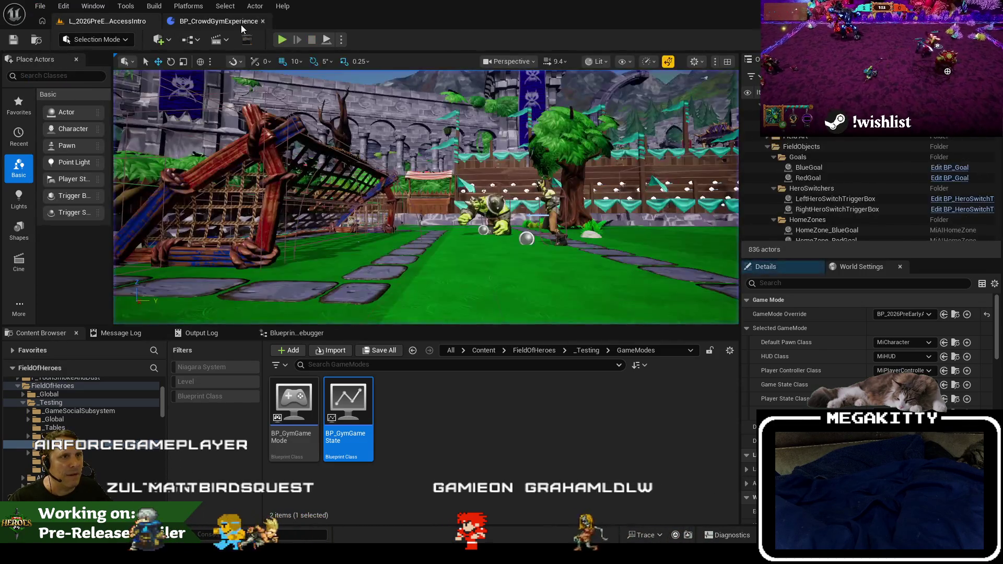
click(240, 24)
key(alt+Tab)
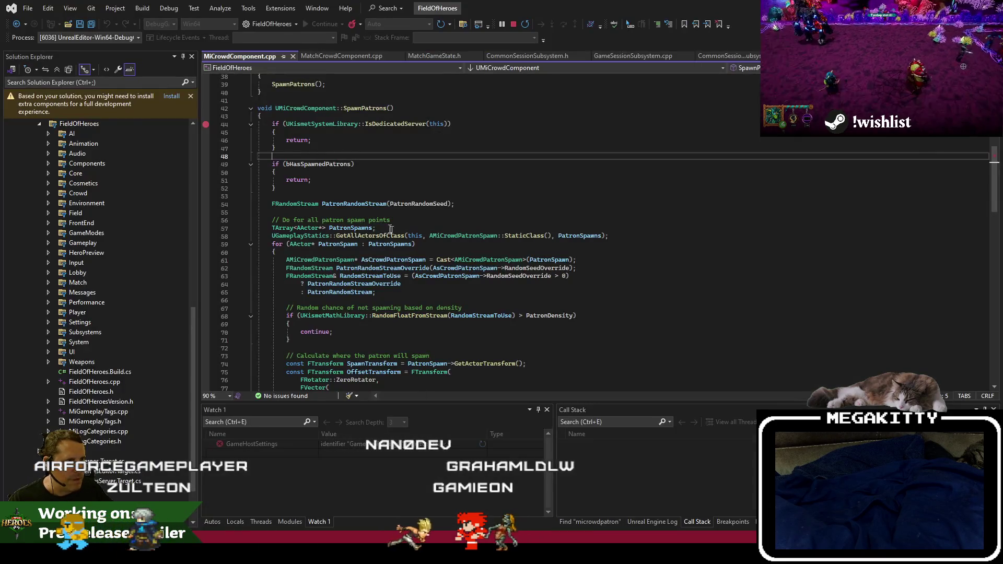
key(alt+Tab)
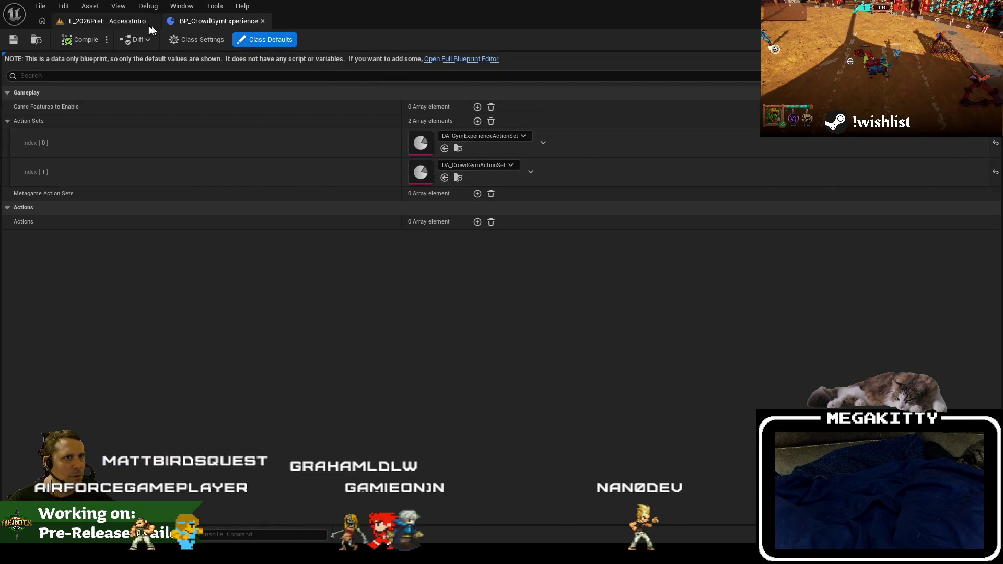
Open BP_ComingSoonExperience from the level's Intro folder, then switch to Visual Studio.
click(141, 22)
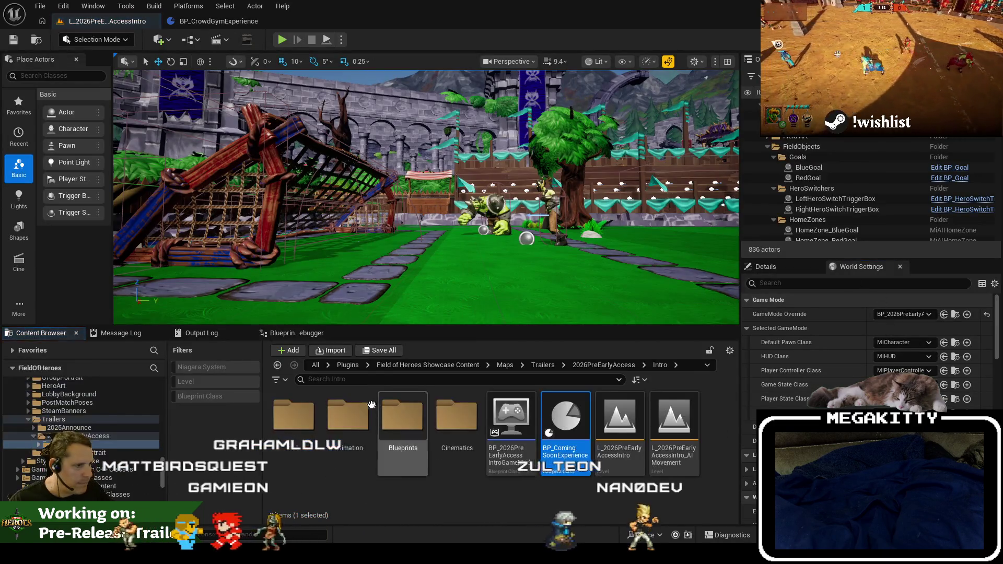
click(582, 422)
double_click(582, 422)
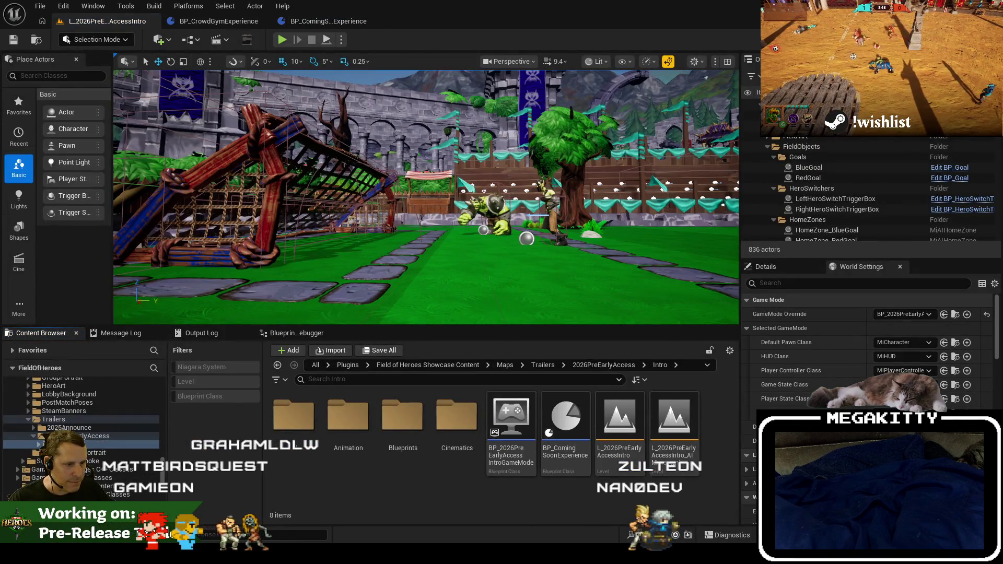
key(alt+Tab)
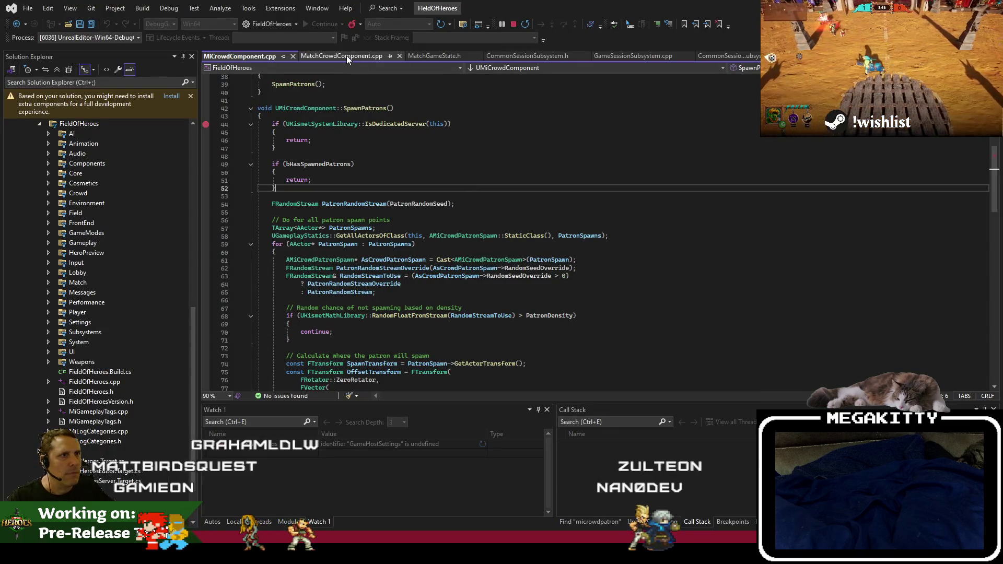
Open MatchCrowdComponent.h and confirm it derives from UMiCrowdComponent.
click(346, 55)
scroll(421, 167, up, 5)
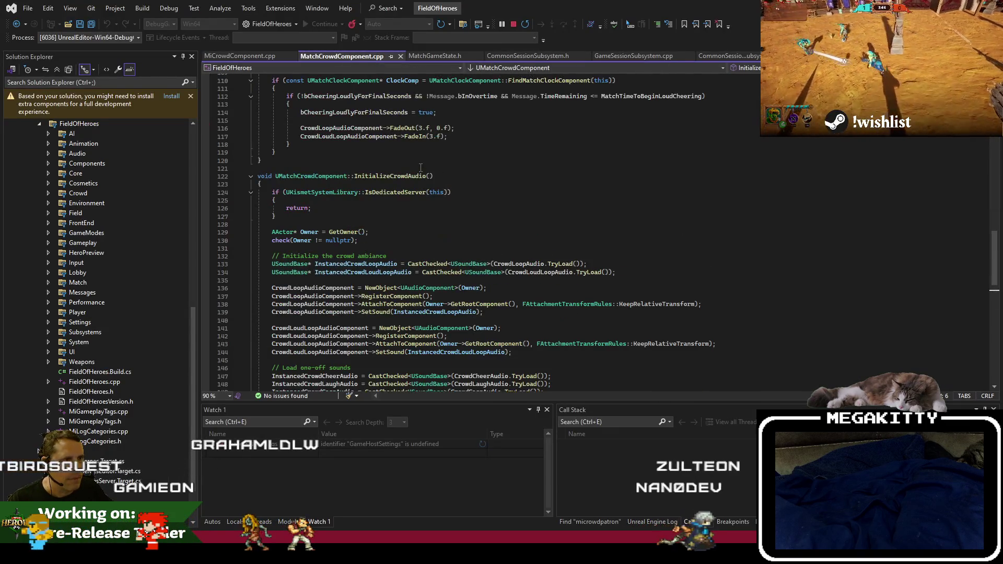
right_click(420, 168)
click(490, 273)
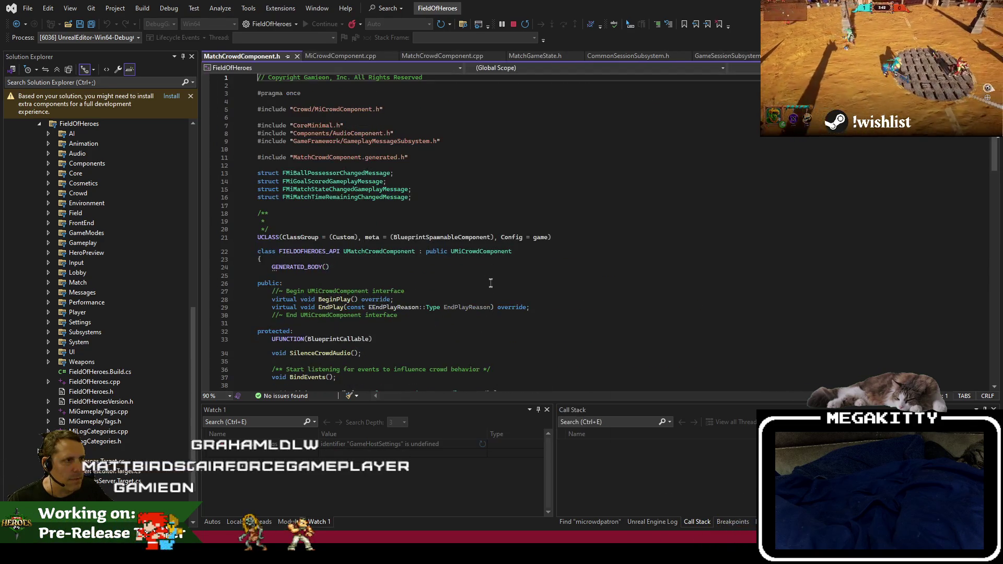
click(473, 251)
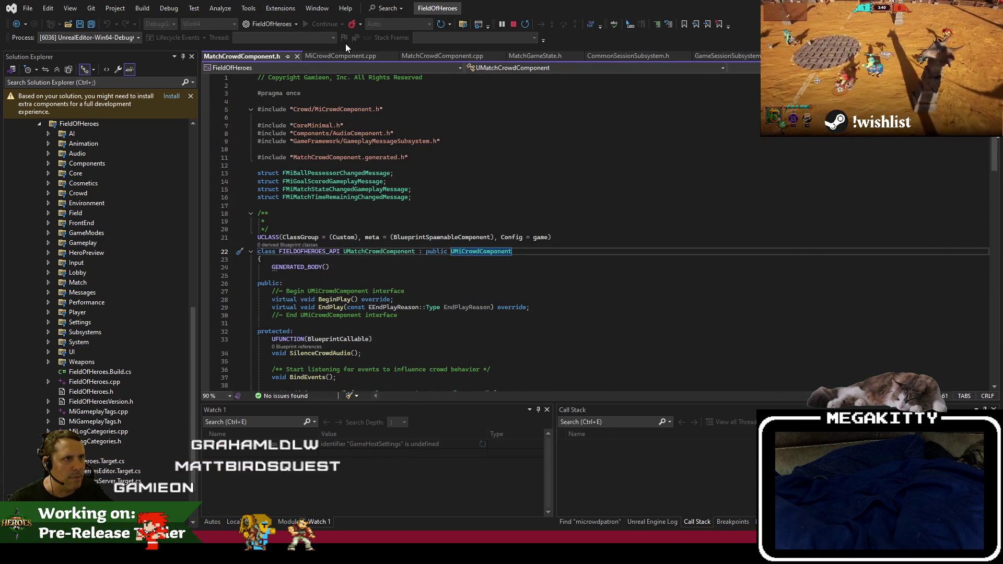
Review MiCrowdComponent.cpp and MatchCrowdComponent.cpp's BeginPlay, then return to Unreal Editor.
click(340, 55)
scroll(390, 174, up, 5)
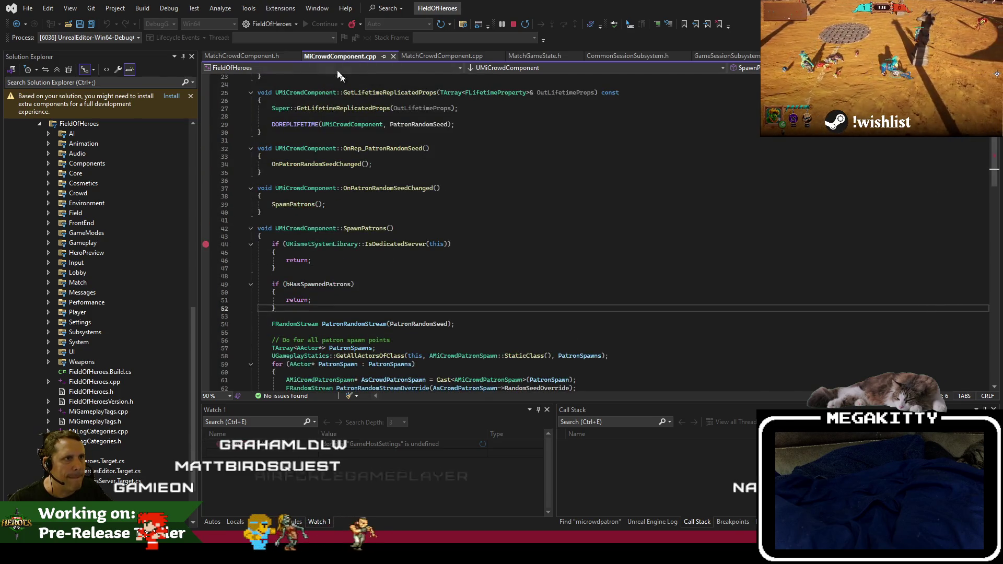
click(269, 56)
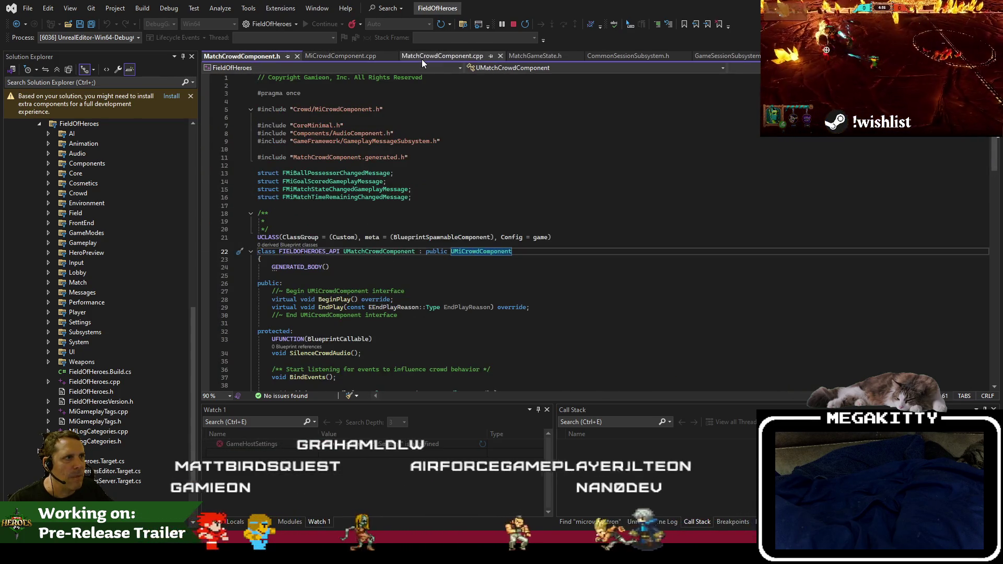
click(421, 57)
scroll(470, 145, up, 20)
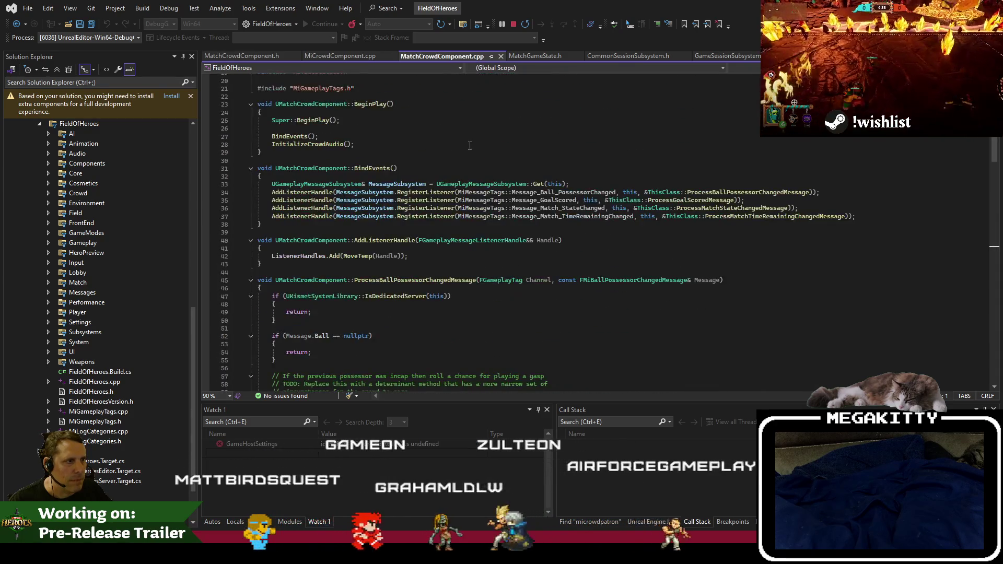
scroll(449, 144, up, 1)
click(419, 142)
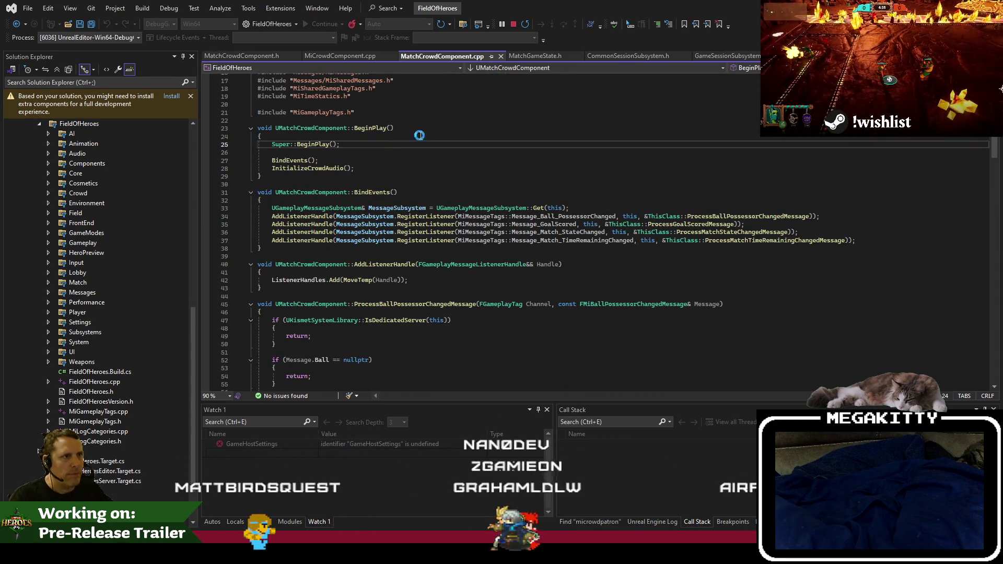
key(alt+Tab)
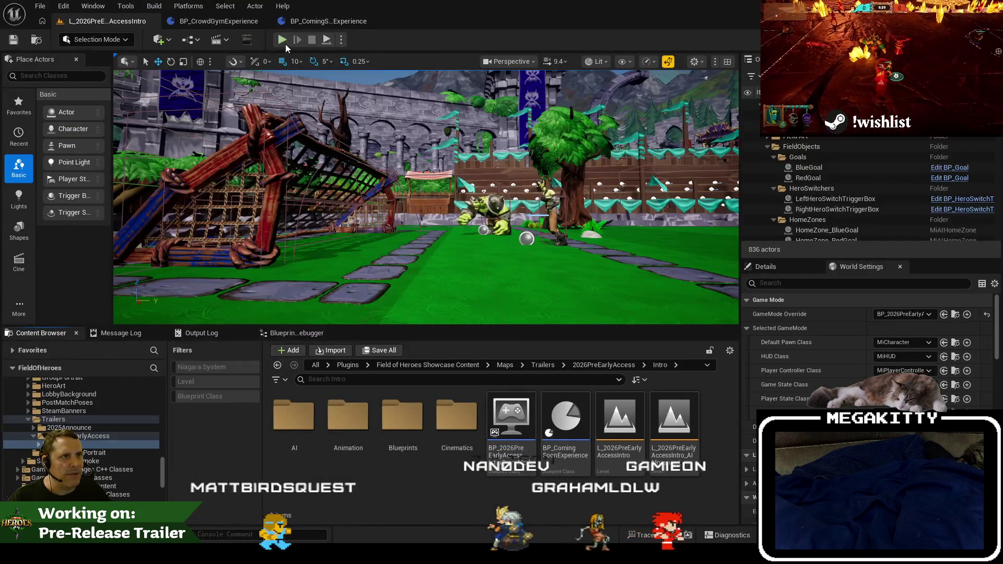
Stop the running play session and open File > Recent Levels.
click(313, 41)
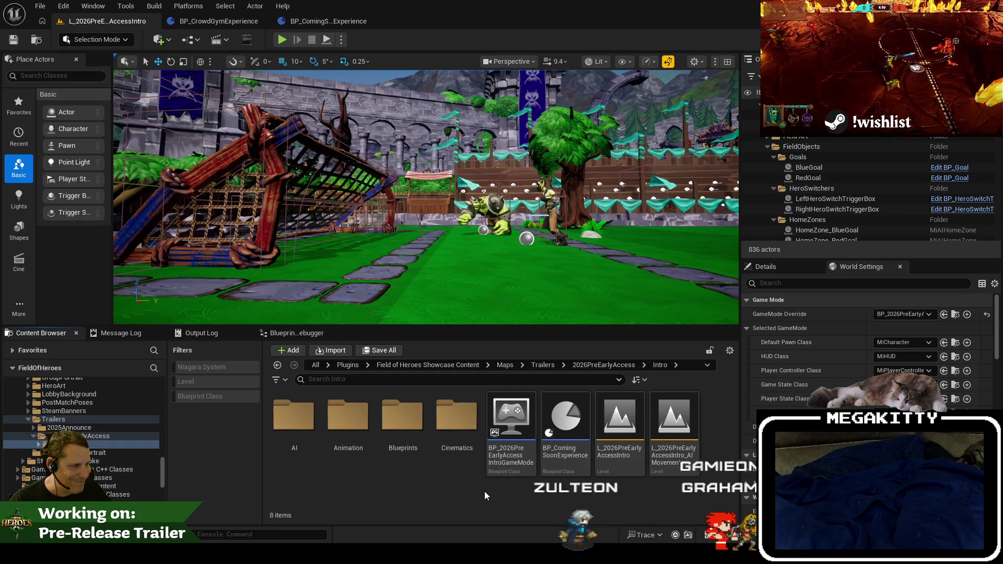
right_click(485, 491)
key(Escape)
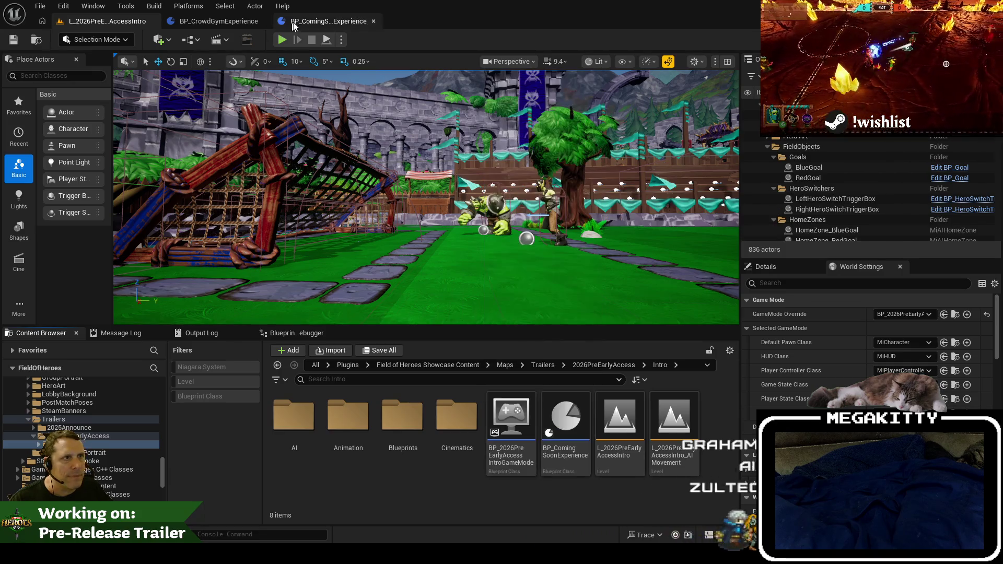
click(40, 6)
Load L_CrowdGym, open its BP_GymGameState to inspect the Experience Manager Component, then close it.
mouse_move(99, 80)
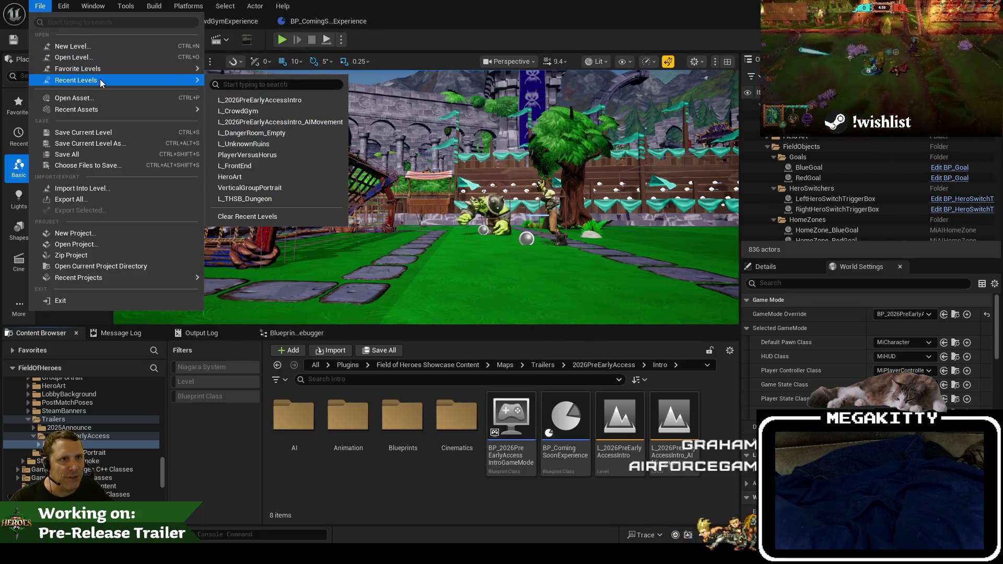
click(308, 114)
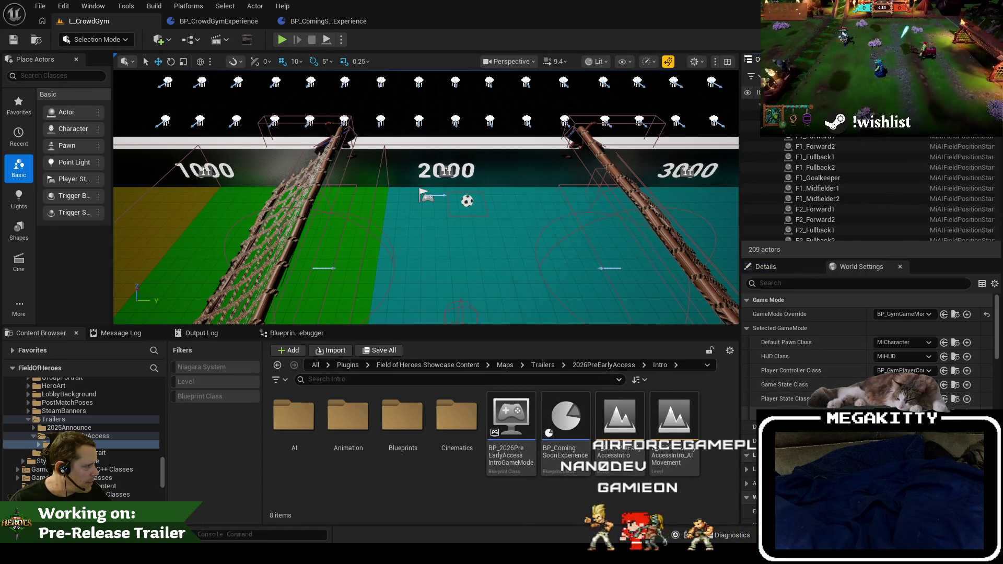
click(955, 385)
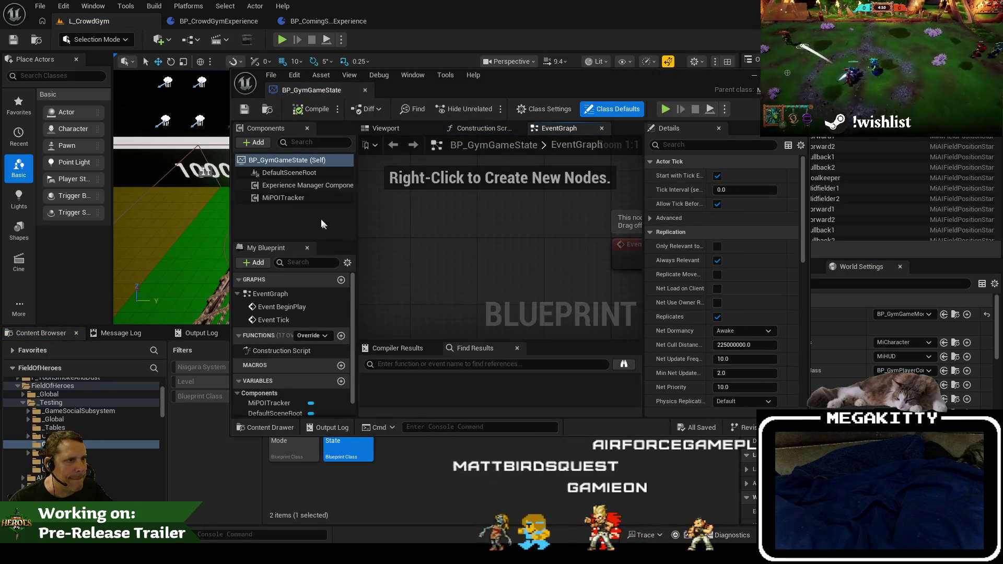
click(297, 188)
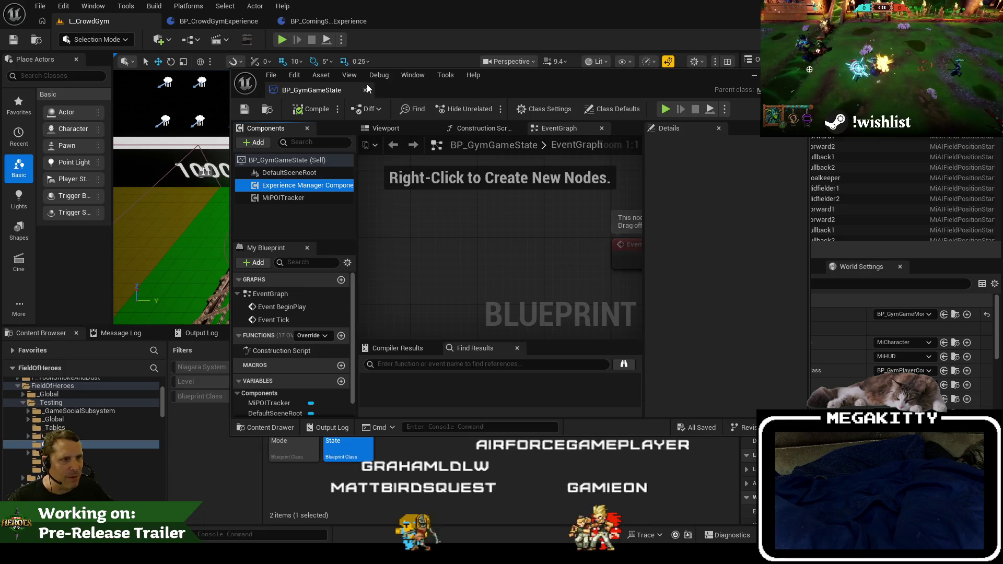
click(366, 89)
Reopen the L_2026PreEarlyAccessIntro level from Recent Levels and clear the Content Browser selection.
click(63, 5)
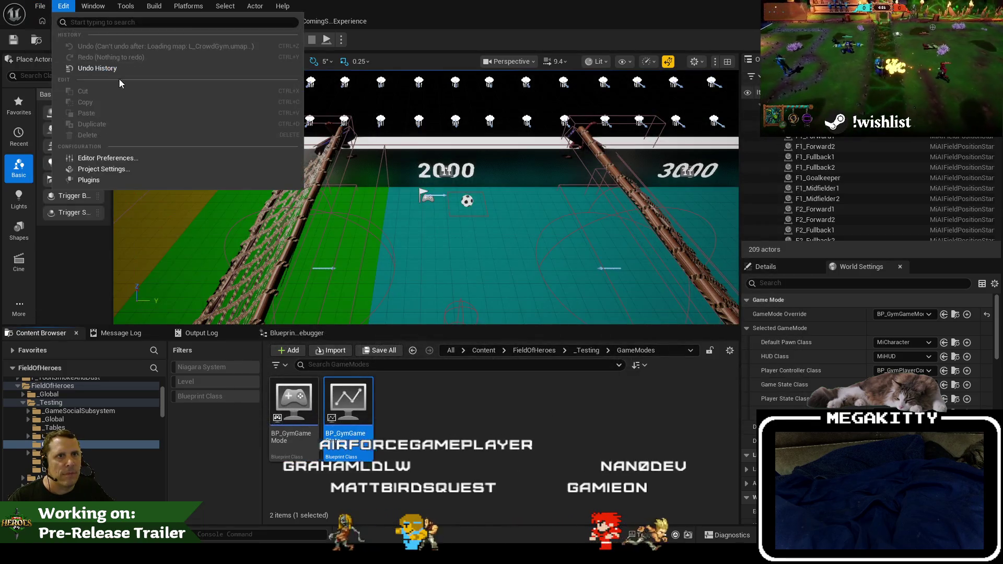
mouse_move(79, 67)
click(271, 112)
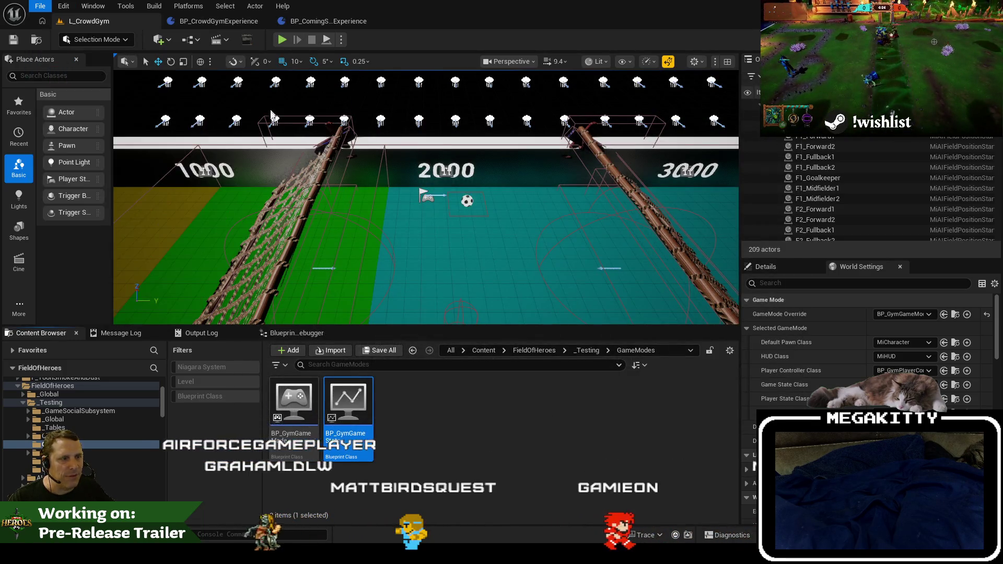
click(524, 432)
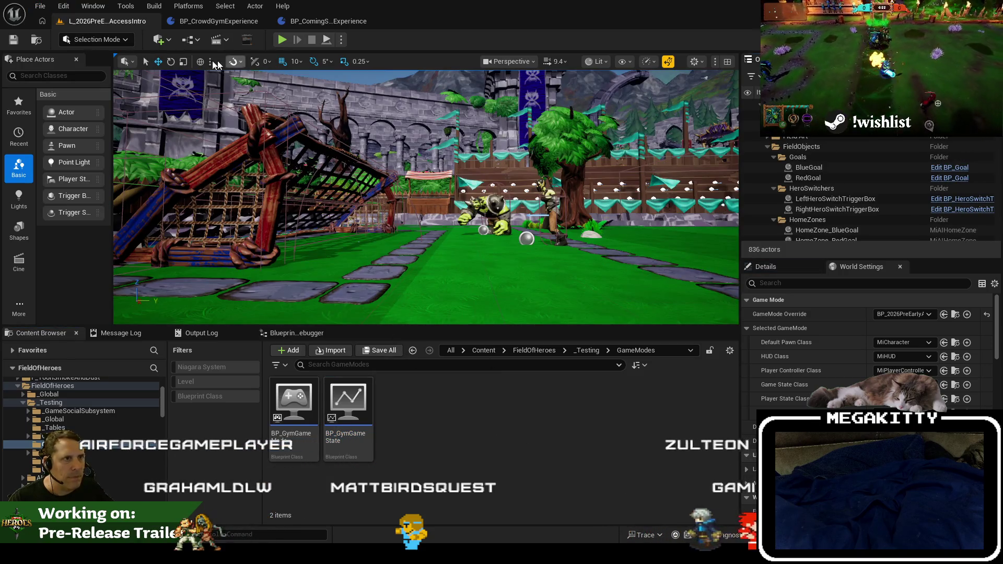
Create a new Blueprint class in the Intro folder with MiGameState as its parent.
key(ctrl+b)
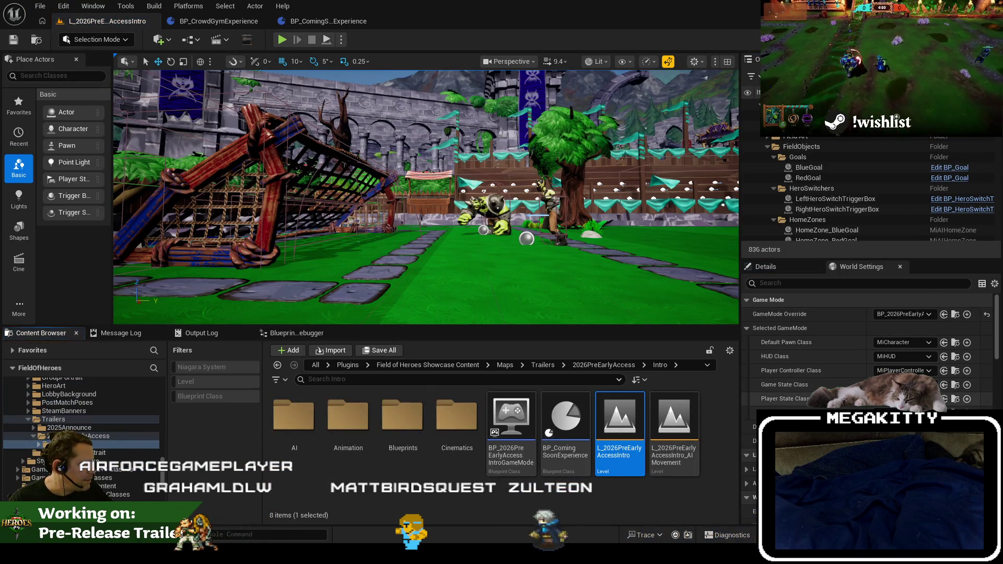
right_click(454, 499)
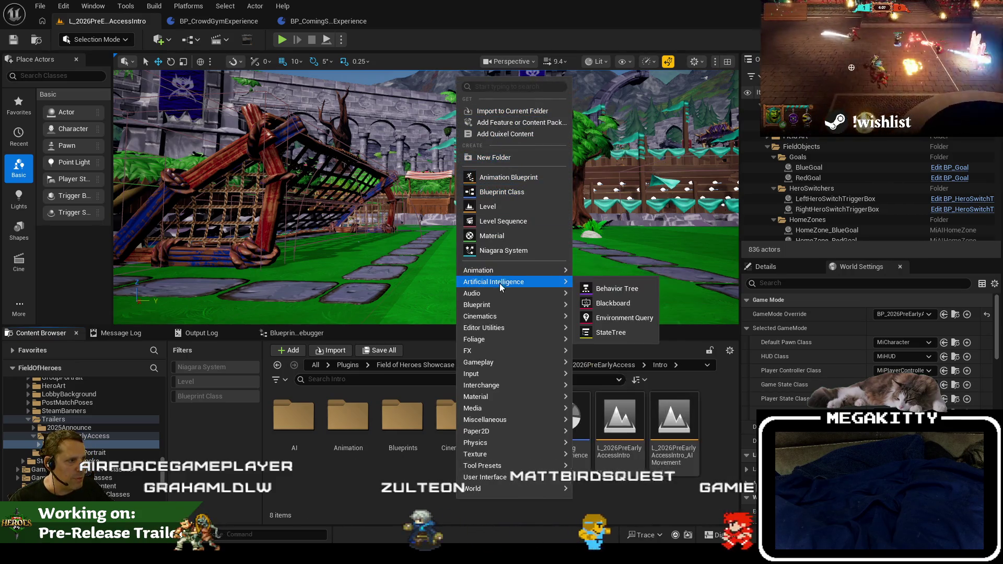
mouse_move(513, 304)
click(584, 310)
text(migamest)
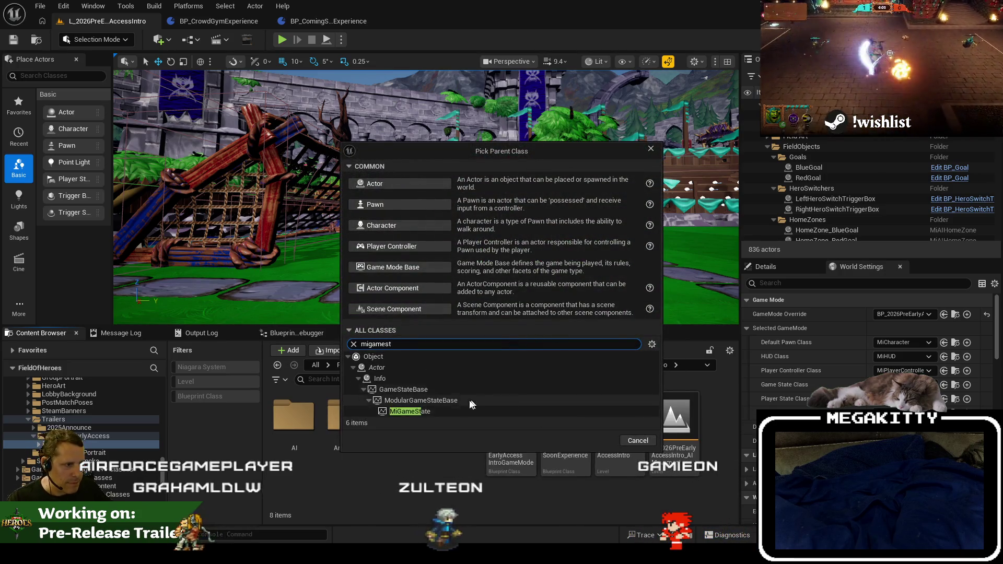
click(418, 410)
click(595, 438)
Name the new Blueprint BP_ComingSoonGameState and open it for editing.
text(BP_)
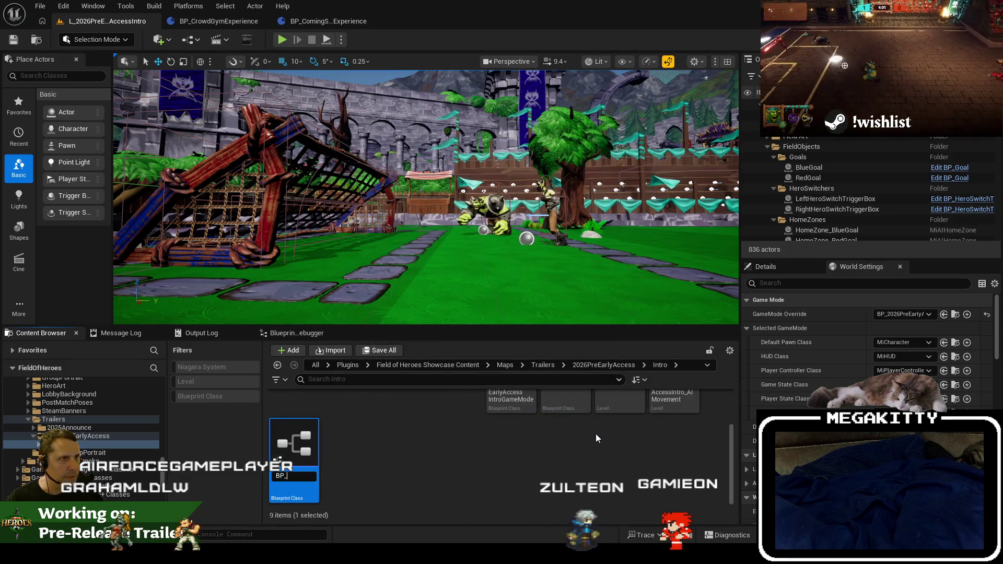
text(C)
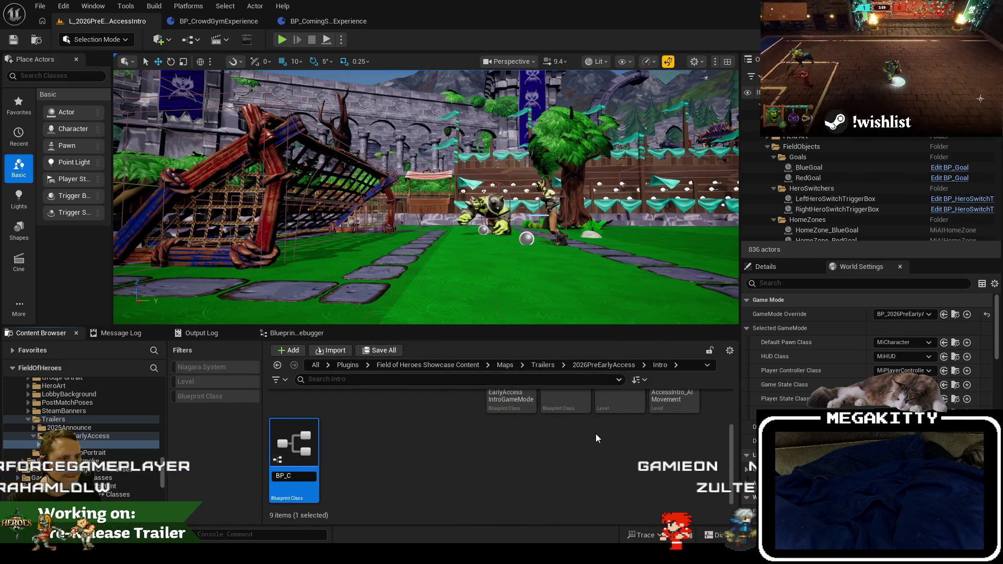
text(omin)
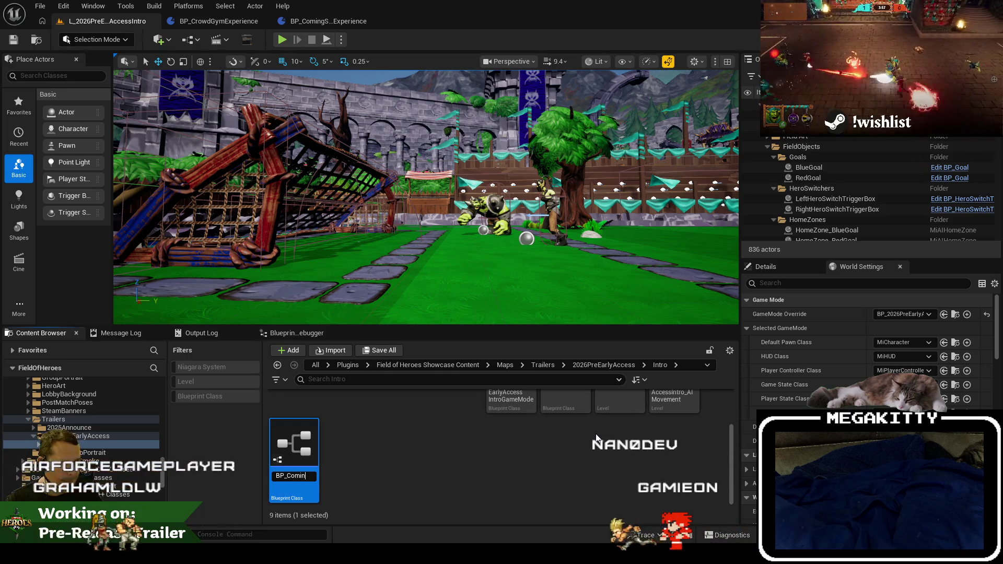
text(gSoonGameState)
key(Return)
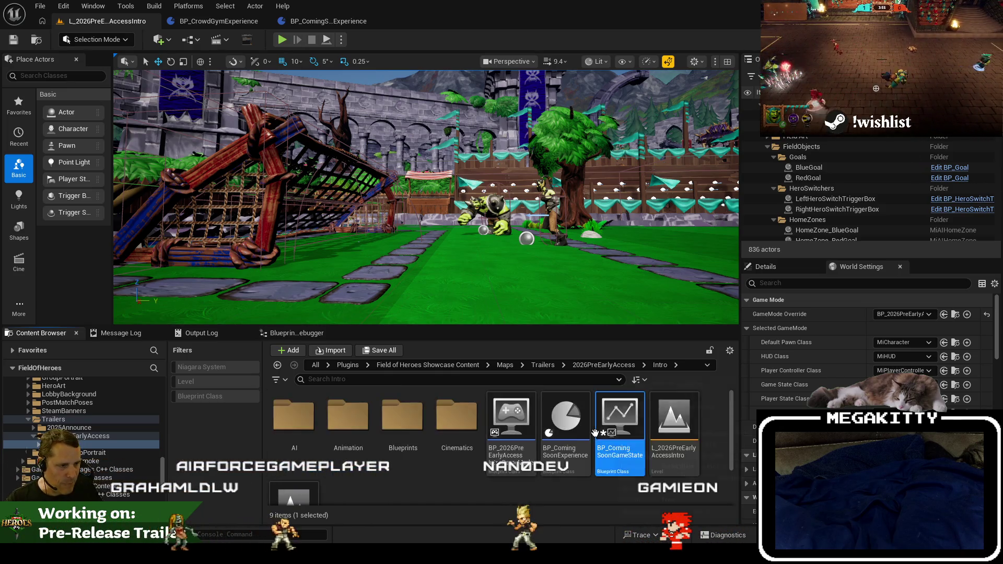
double_click(635, 420)
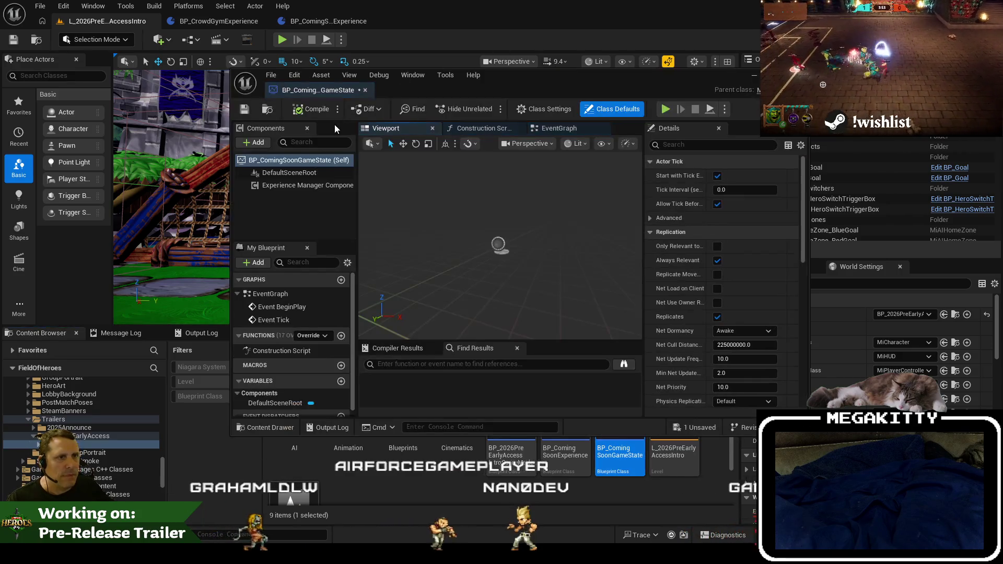
Save BP_ComingSoonGameState, check its inherited Experience Manager Component, close it, and delete the asset.
click(239, 113)
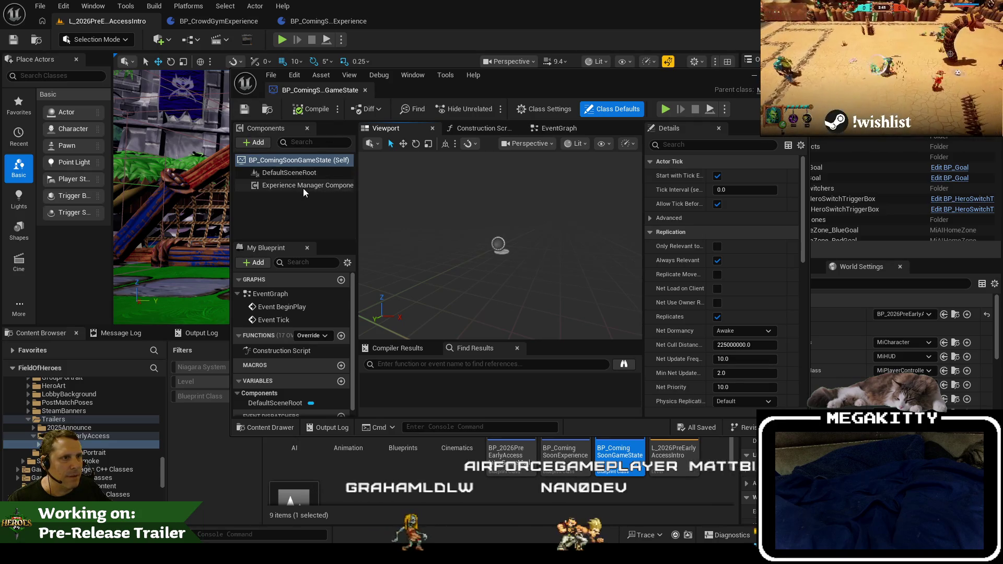
mouse_move(303, 190)
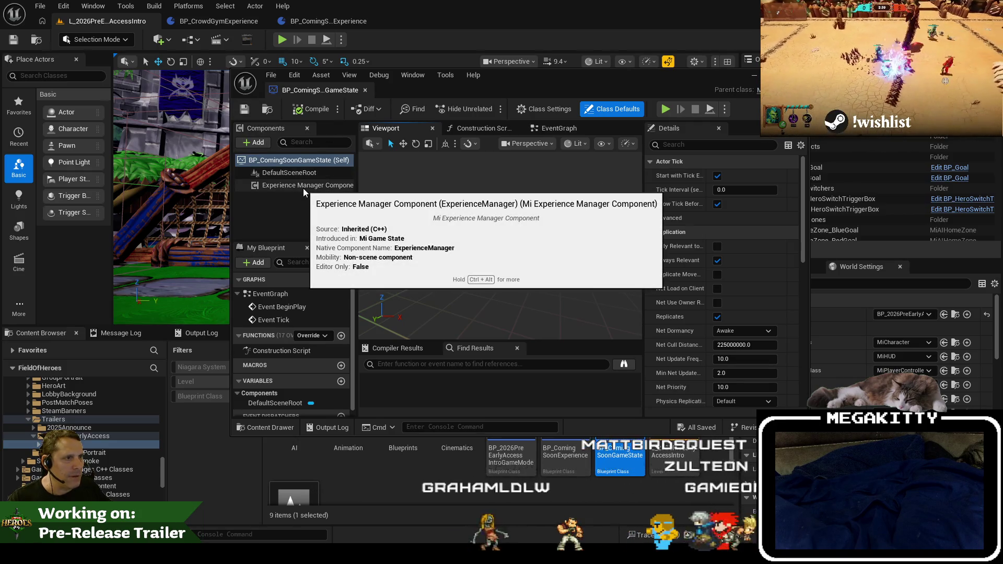
click(303, 188)
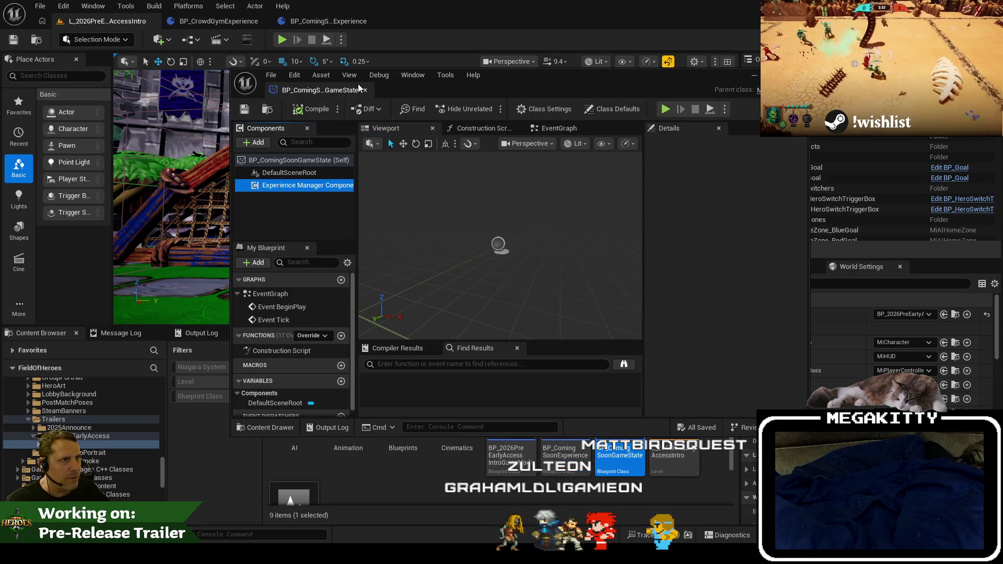
click(364, 90)
key(Delete)
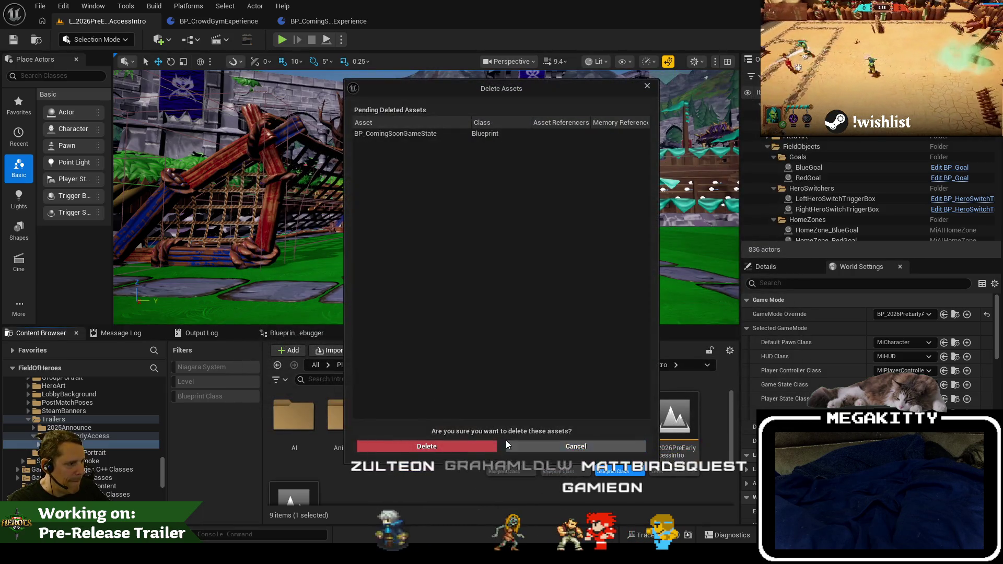
click(480, 447)
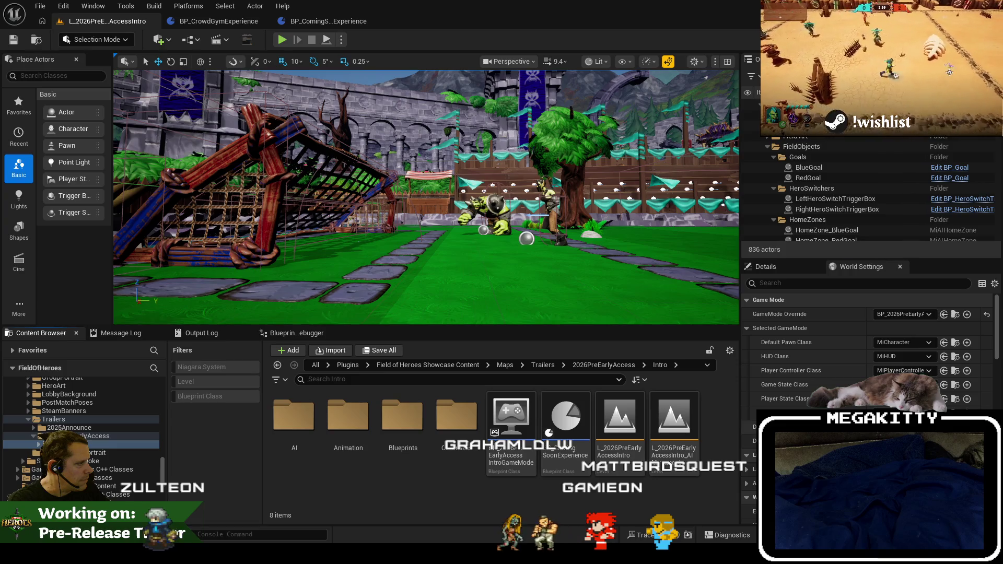
Remove all Action Sets entries from BP_ComingSoonExperience's defaults, then return to the intro level.
double_click(560, 445)
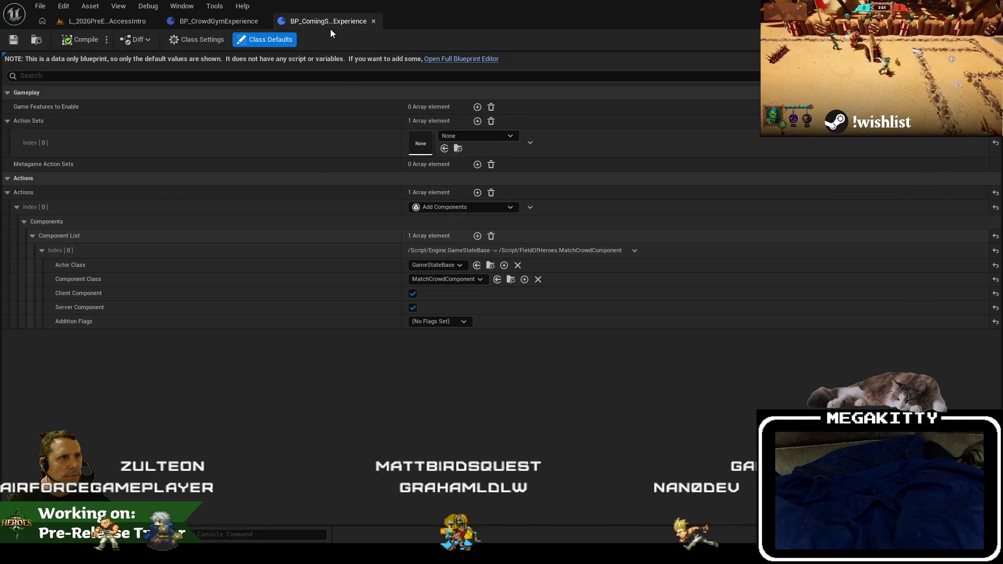
click(490, 121)
click(491, 121)
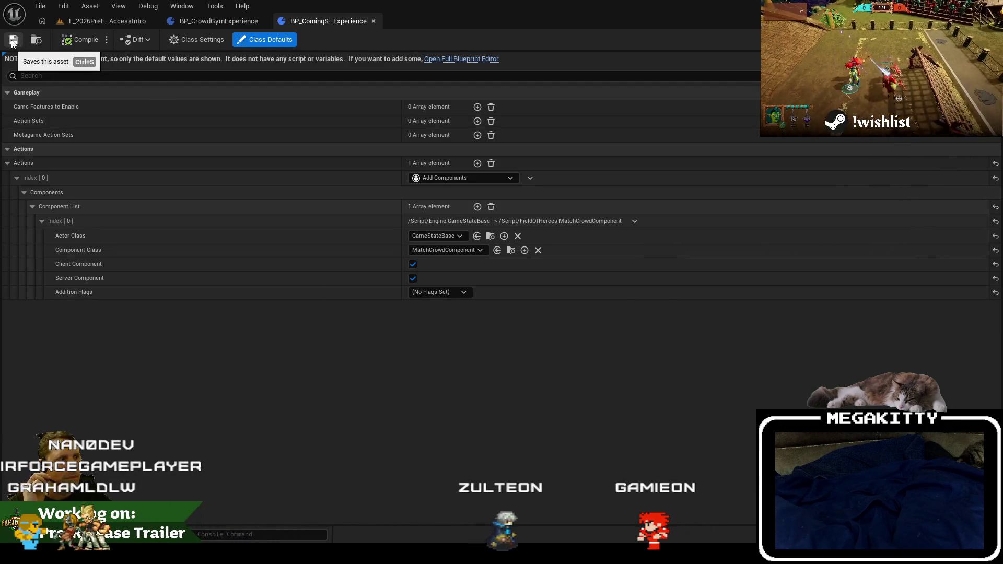
click(36, 42)
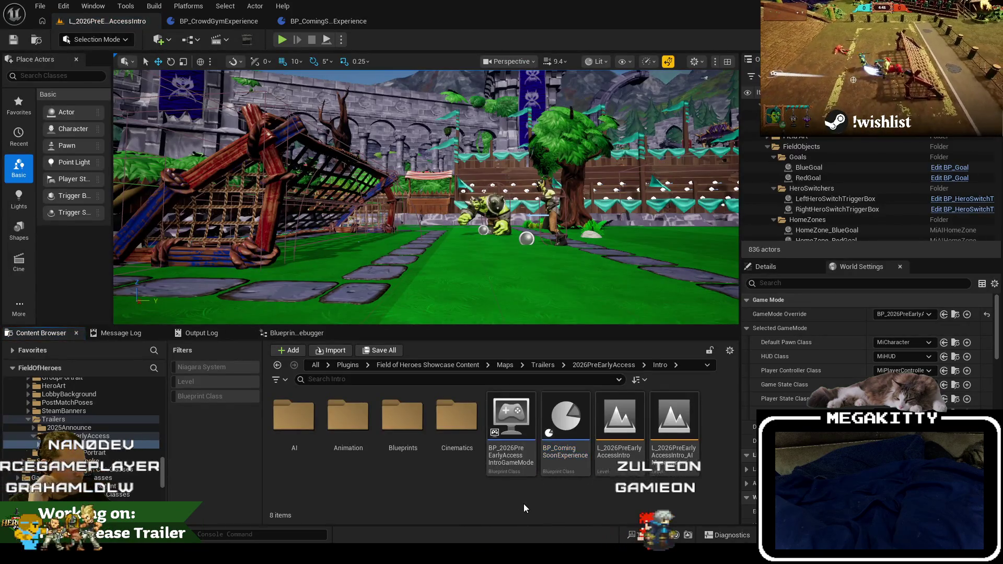
Move BP_ComingSoonExperience from the Intro folder into the Experiences folder.
right_click(524, 503)
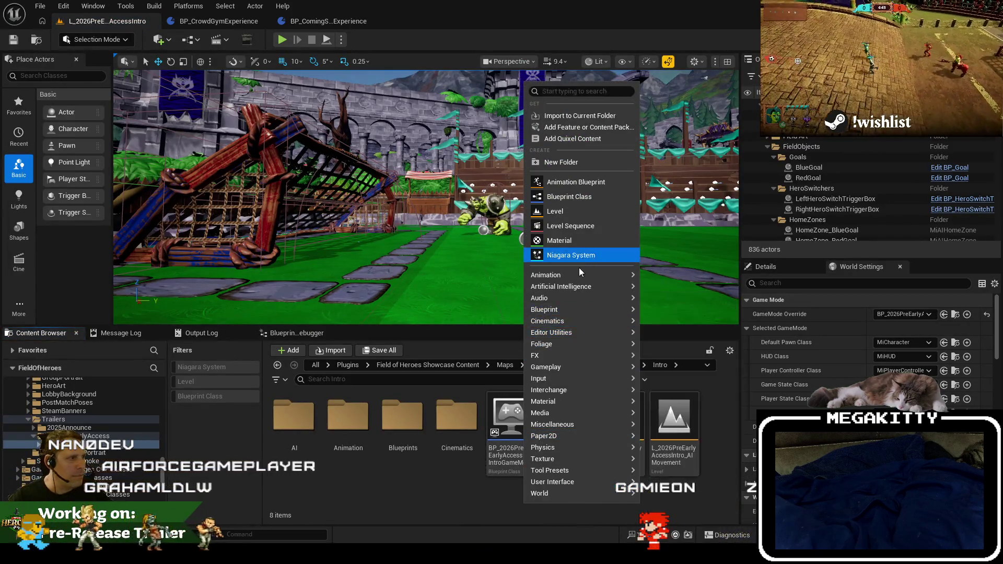
click(458, 499)
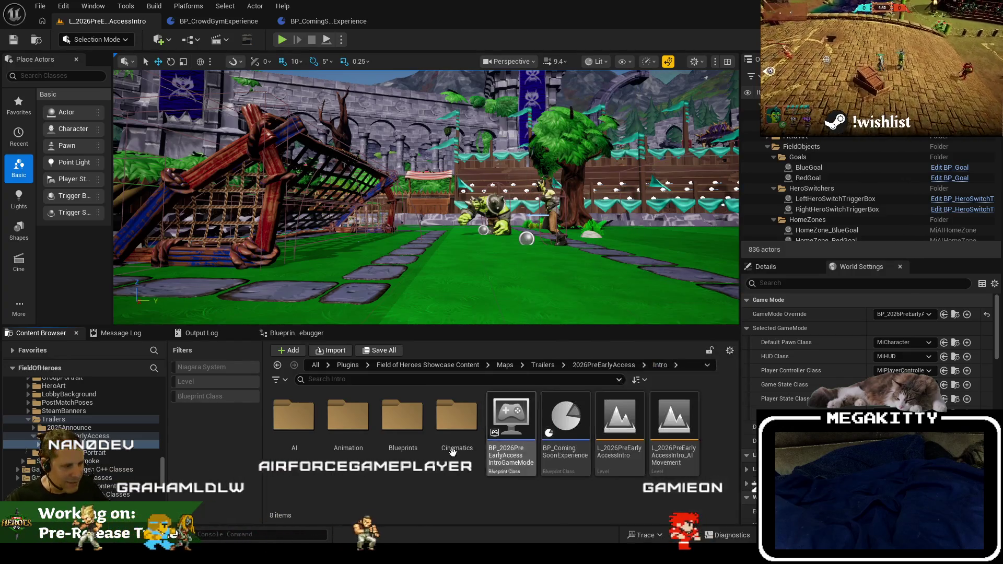
click(574, 426)
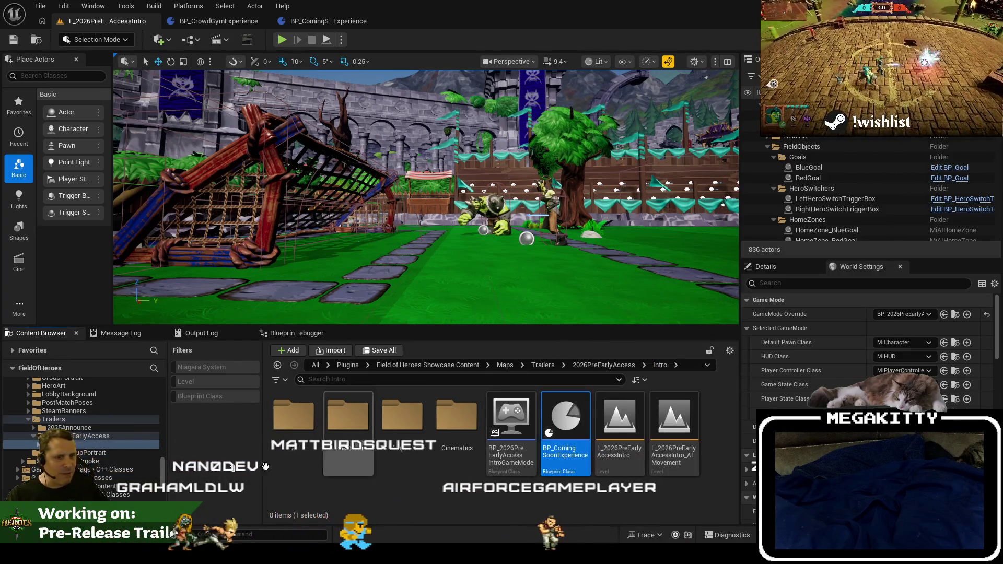
scroll(94, 397, up, 3)
mouse_move(88, 405)
mouse_down()
mouse_move(86, 397)
mouse_move(70, 423)
mouse_move(68, 396)
mouse_up()
click(95, 415)
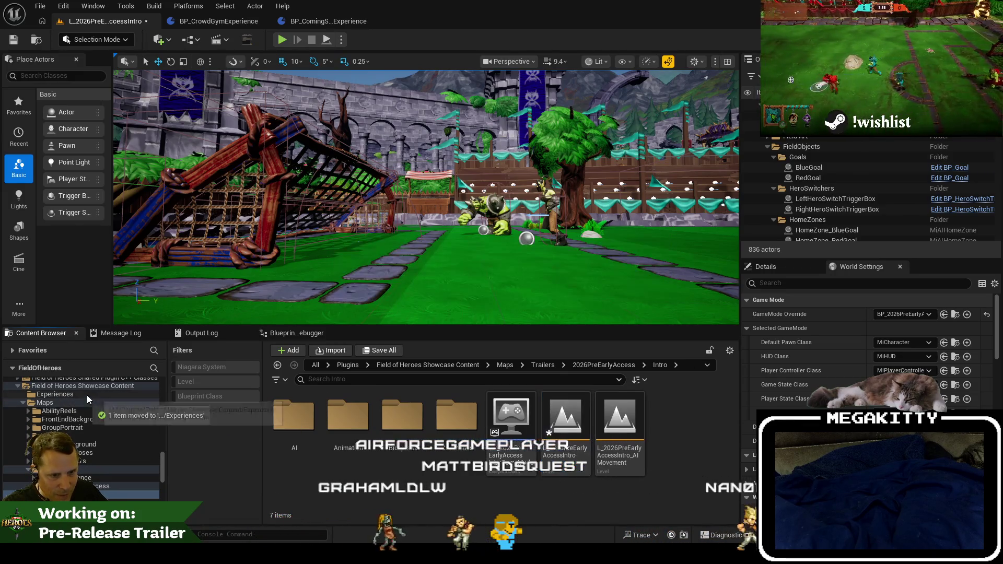
click(86, 395)
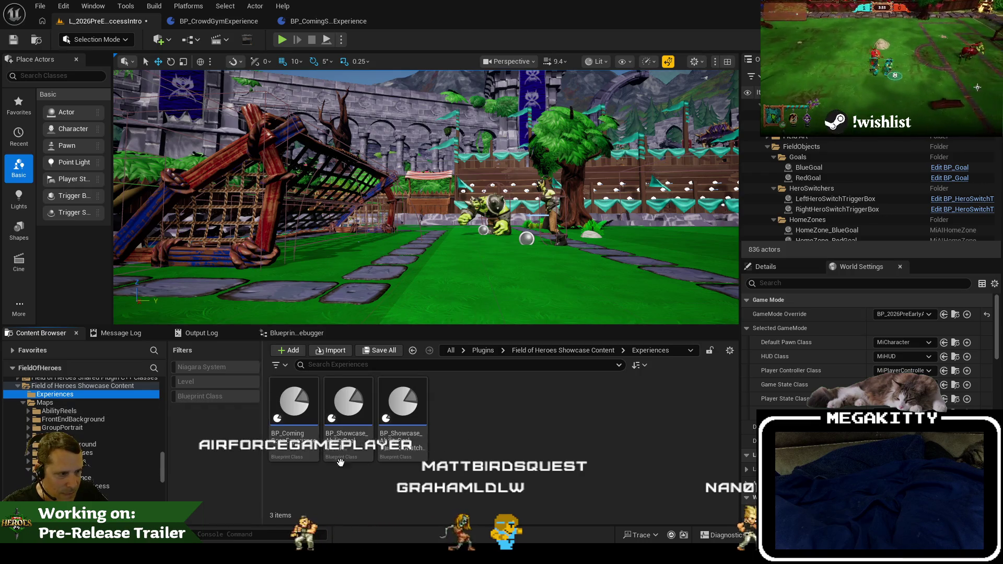
Play the level in the editor, resuming past the BeginPlay and SpawnPatrons breakpoints with F5.
click(287, 42)
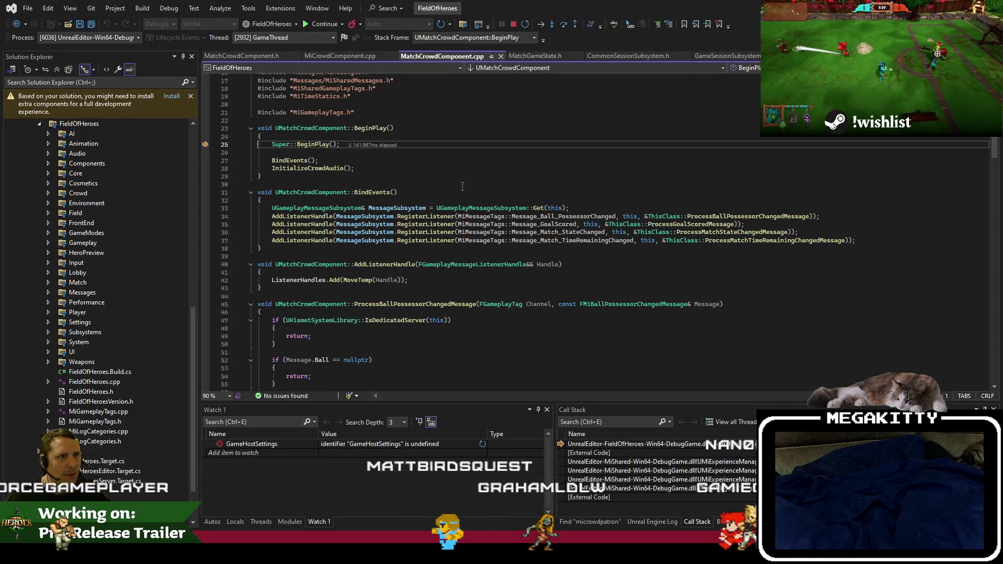
key(F5)
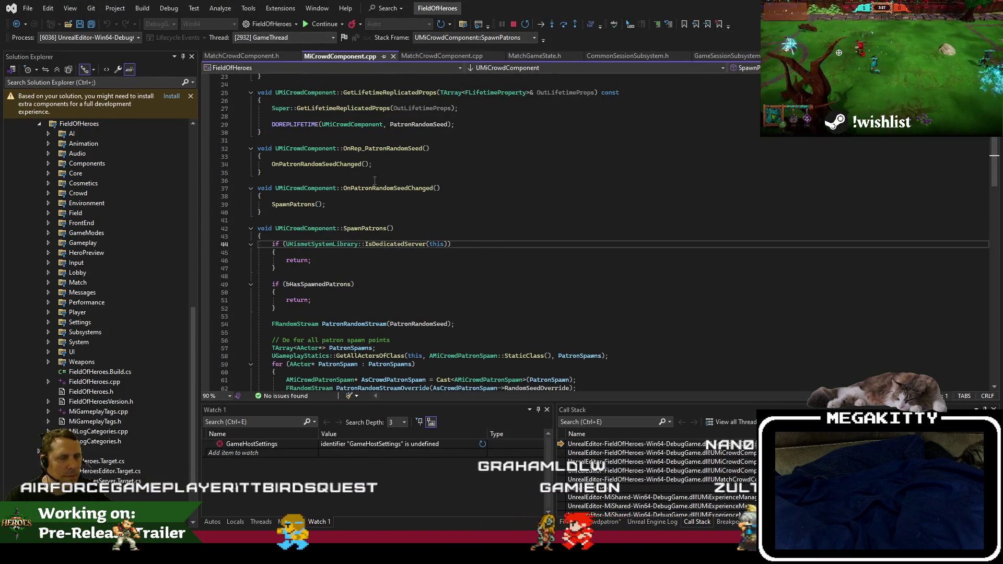
key(F5)
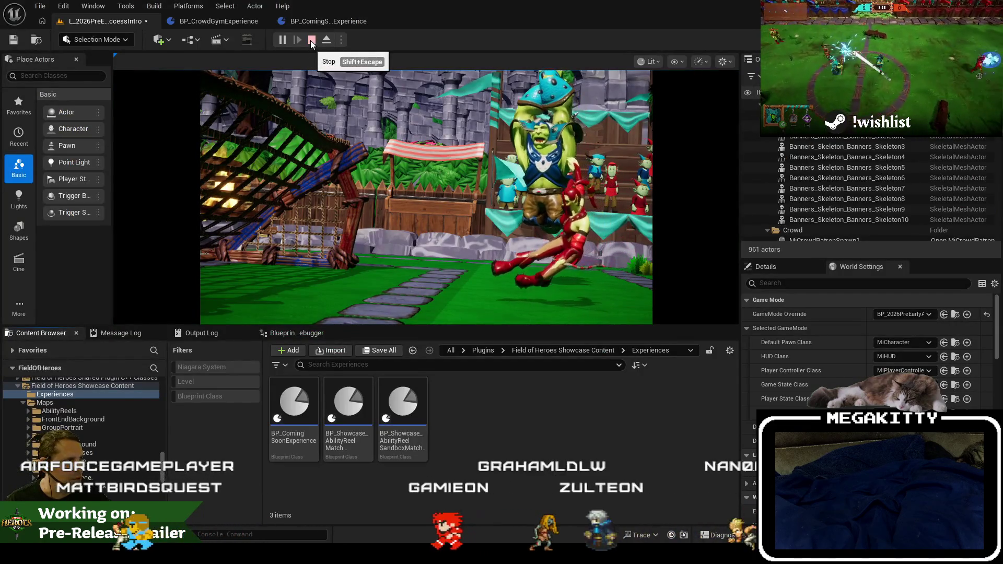
Stop the Play In Editor session from the toolbar.
click(312, 40)
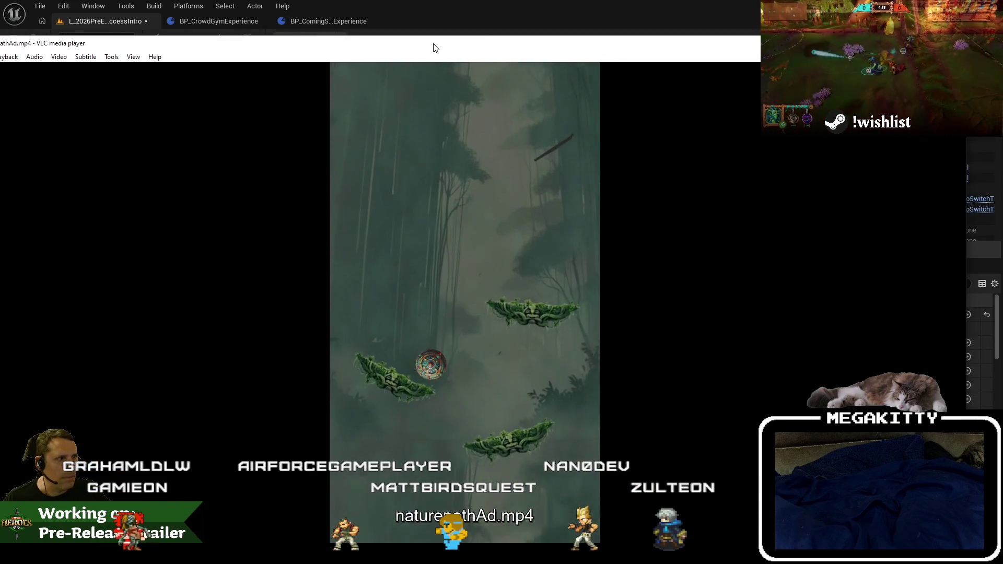
Maximize VLC and play naturepathAd.mp4 in full screen.
double_click(433, 48)
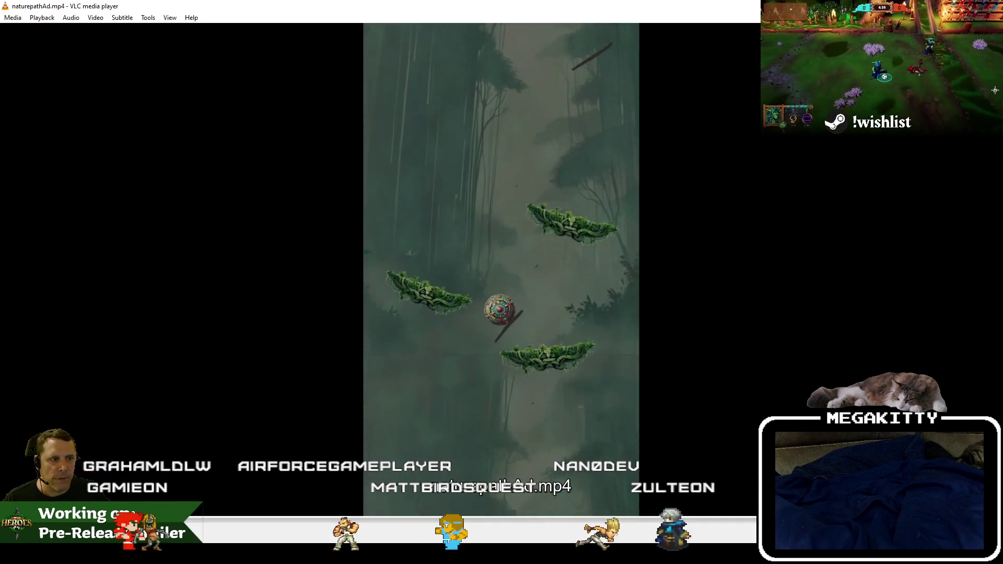
key(super)
key(Escape)
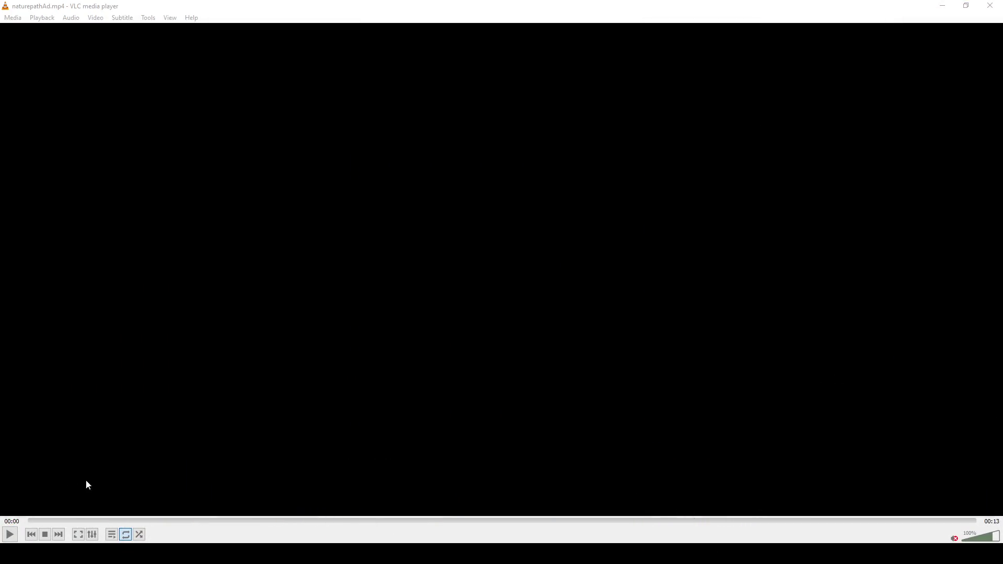
click(15, 532)
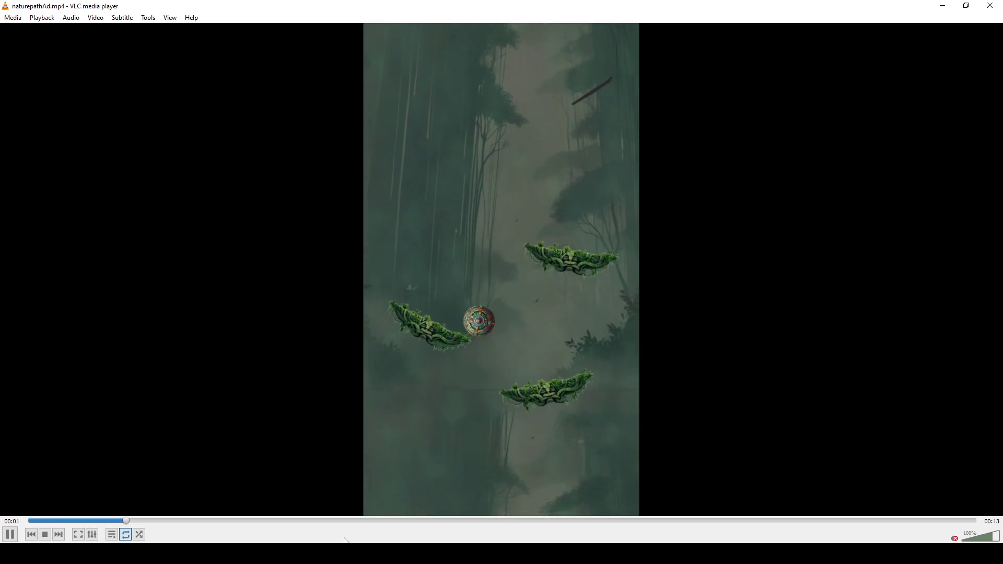
click(78, 534)
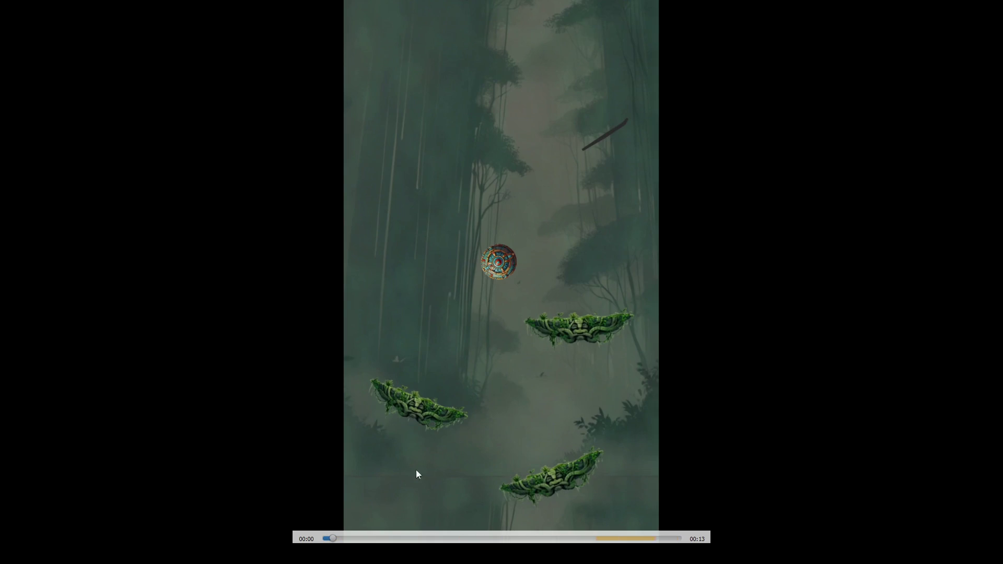
Scrub through the ad's opening frames and Google Play end card, exit full screen, and close VLC.
click(346, 538)
drag(348, 538, 368, 540)
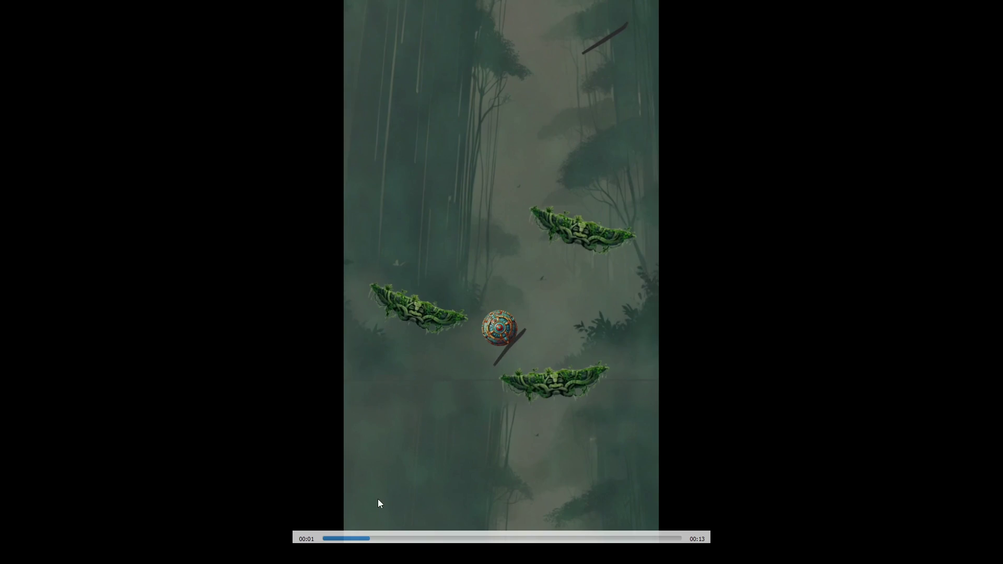
click(364, 538)
drag(364, 541, 363, 539)
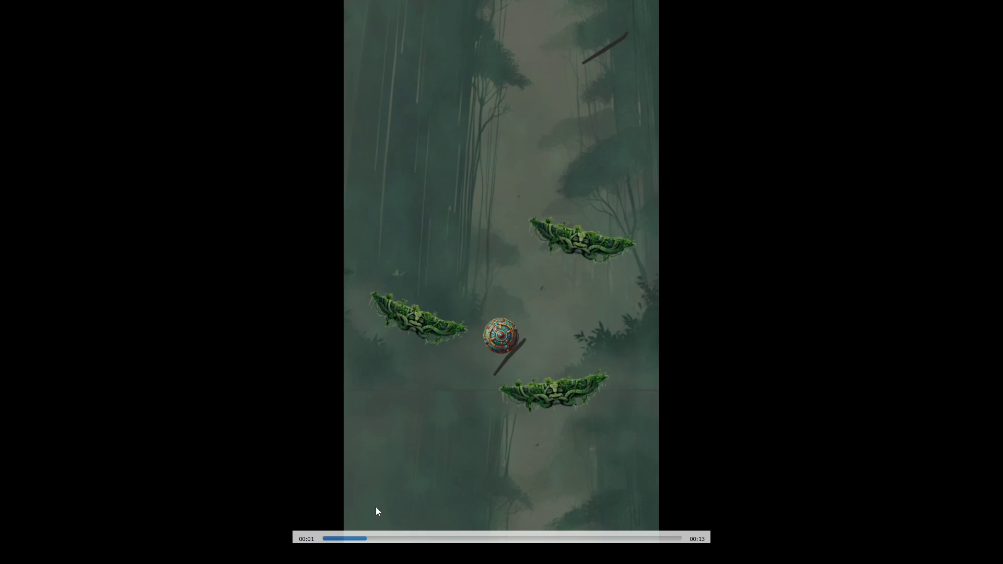
drag(366, 539, 661, 539)
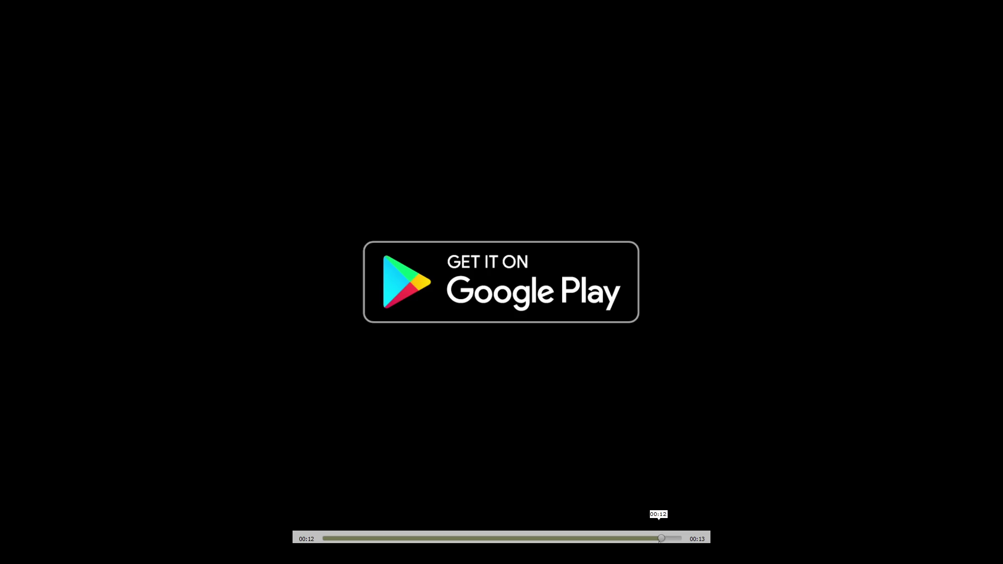
drag(663, 539, 265, 539)
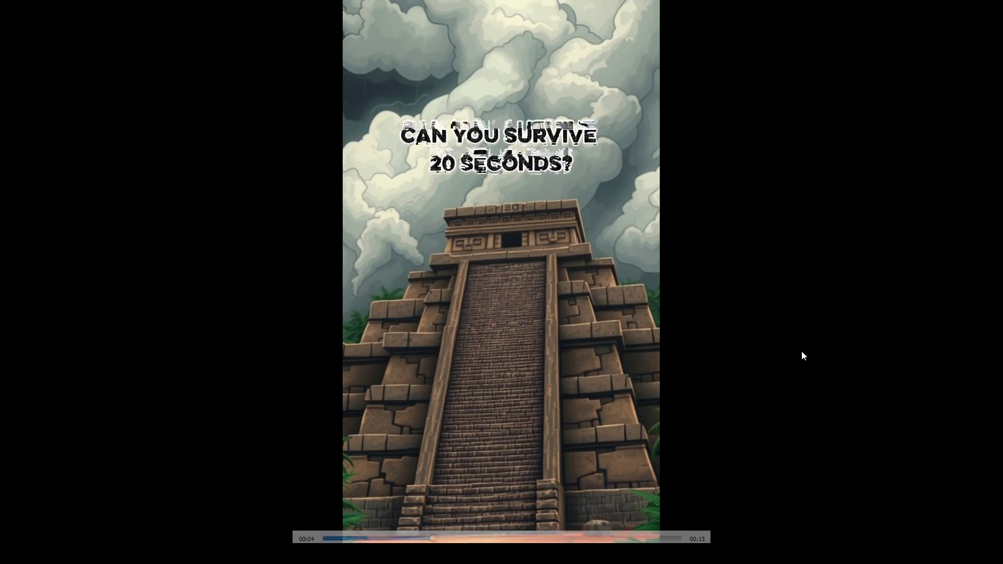
double_click(801, 350)
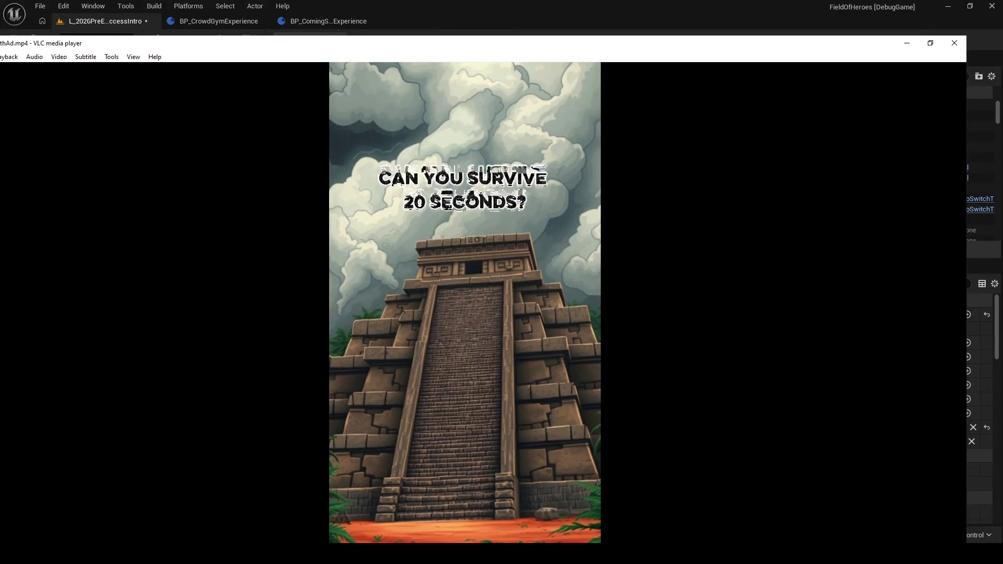
click(954, 43)
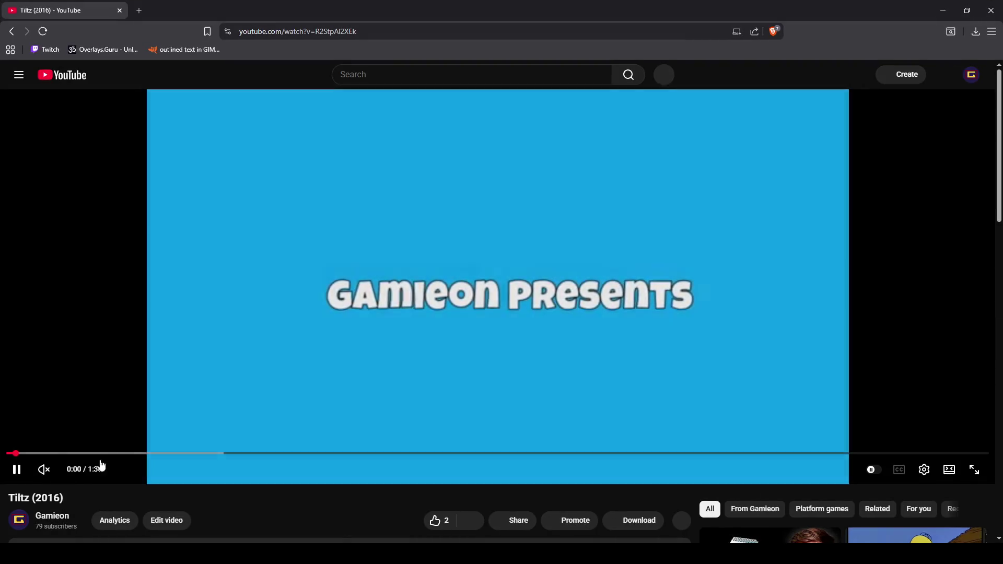
Unmute and restart the Tiltz (2016) video, watch it full screen, then exit fullscreen.
click(44, 469)
click(9, 453)
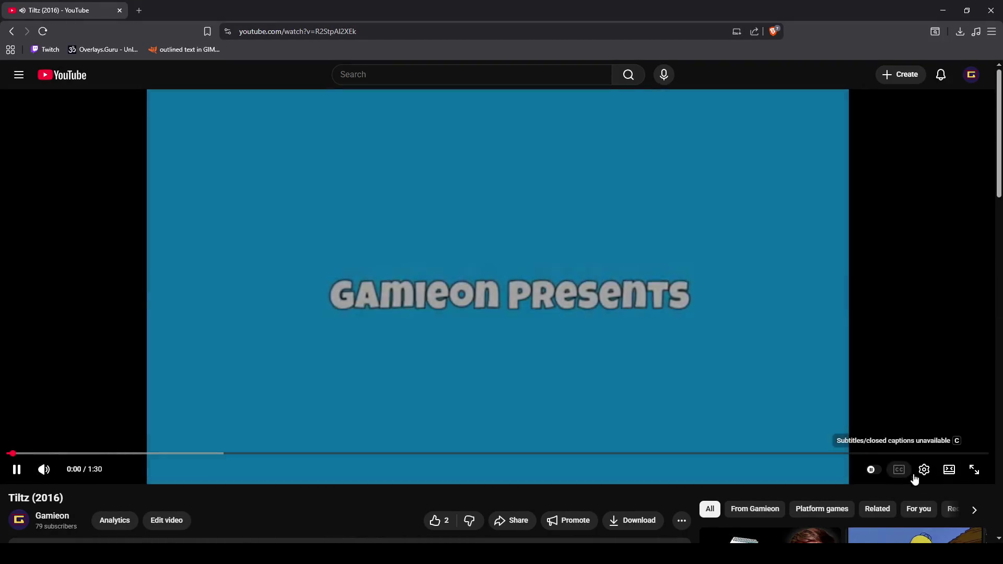
click(973, 470)
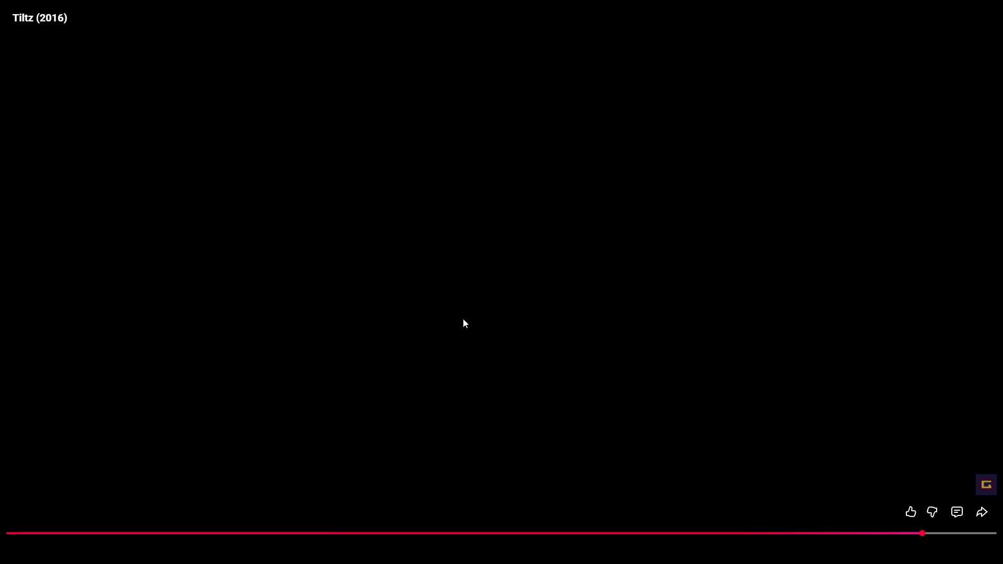
key(Escape)
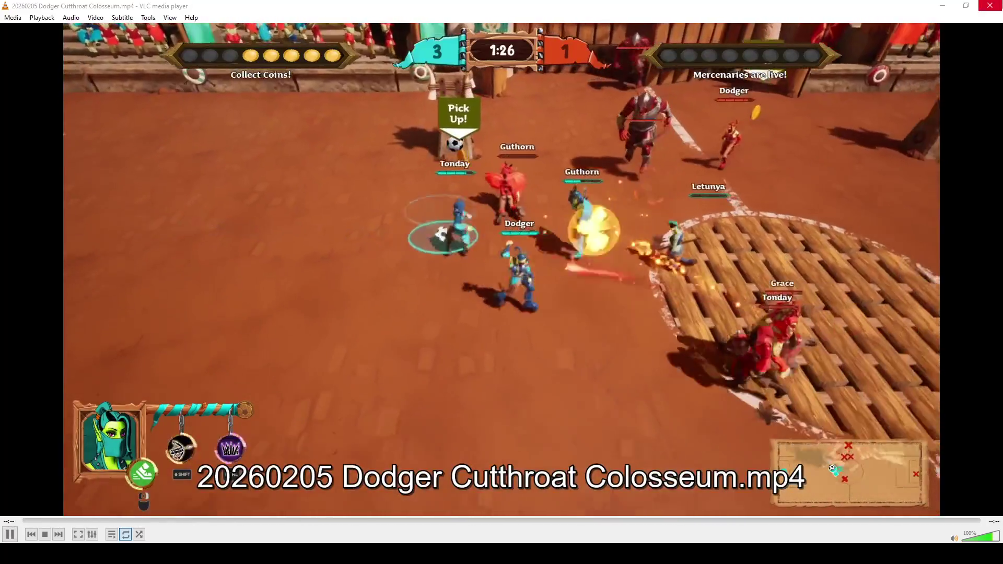
Close VLC after the Dodger Cutthroat Colosseum clip to return to Unreal Editor.
click(990, 5)
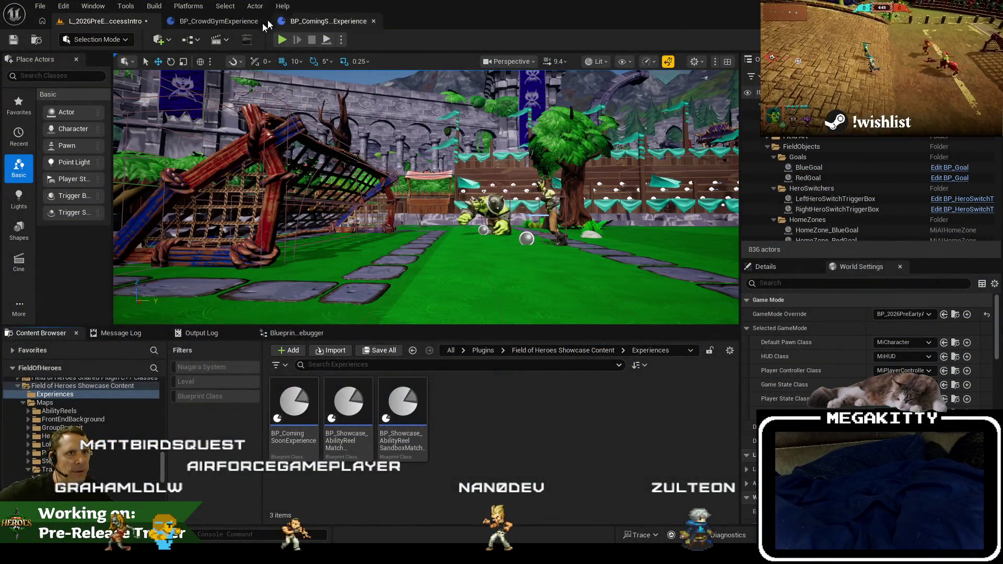
Save the level, run a quick test play, then select the soccer ball near the arena wall.
key(ctrl+s)
click(283, 42)
click(314, 42)
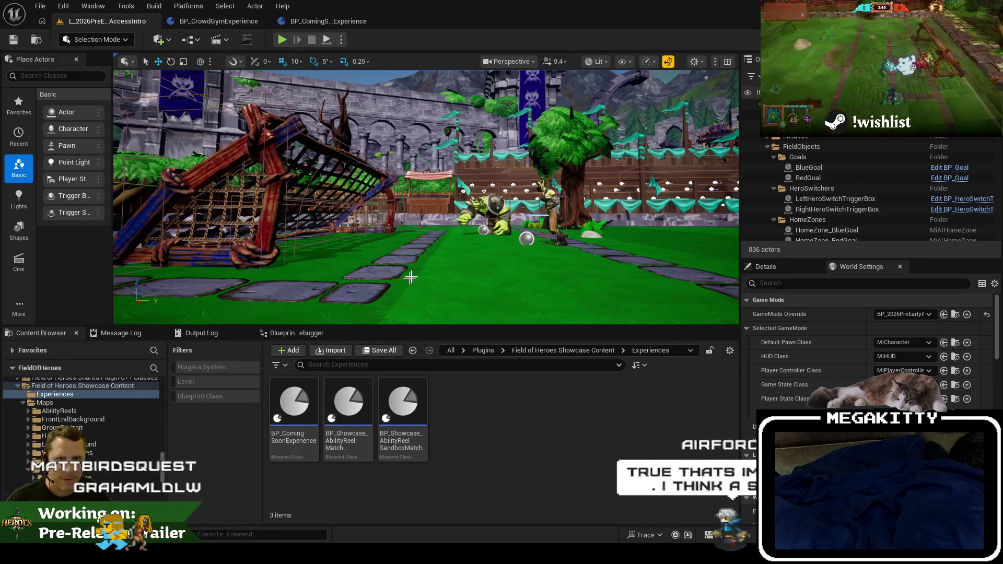
mouse_move(425, 262)
mouse_down()
mouse_move(465, 261)
mouse_move(509, 216)
mouse_up()
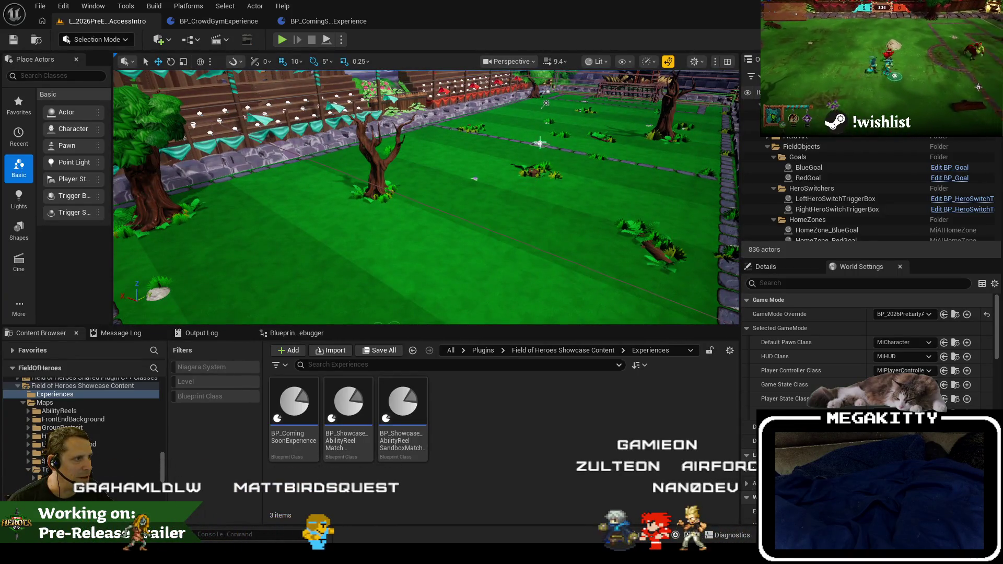
click(474, 179)
Drag the soccer ball along Y beside the orc and hero on the stone path, then save.
mouse_move(474, 179)
mouse_down()
mouse_move(533, 215)
mouse_move(672, 187)
mouse_up()
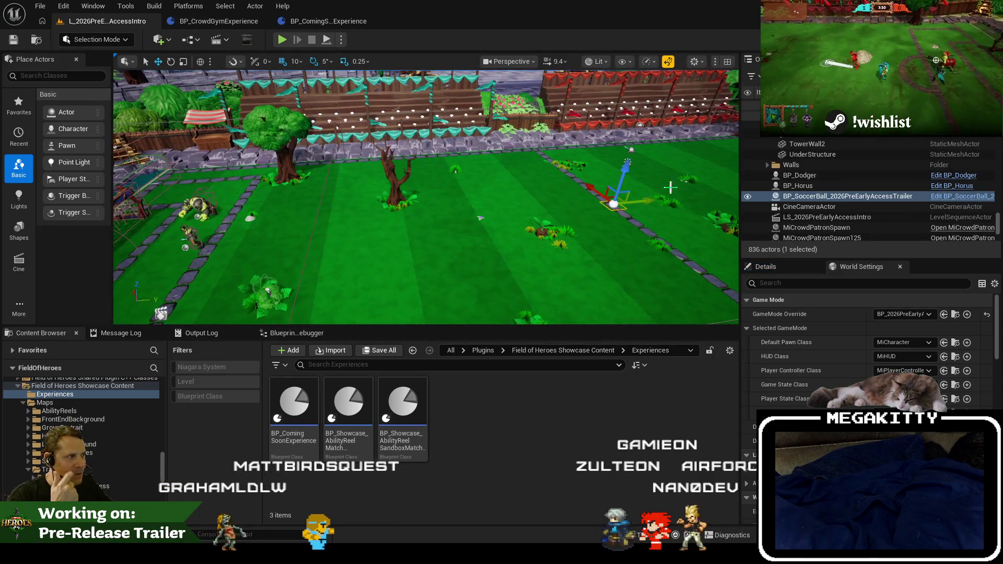
mouse_move(540, 214)
mouse_down()
mouse_move(362, 222)
mouse_move(292, 209)
mouse_move(292, 151)
mouse_move(277, 151)
mouse_up()
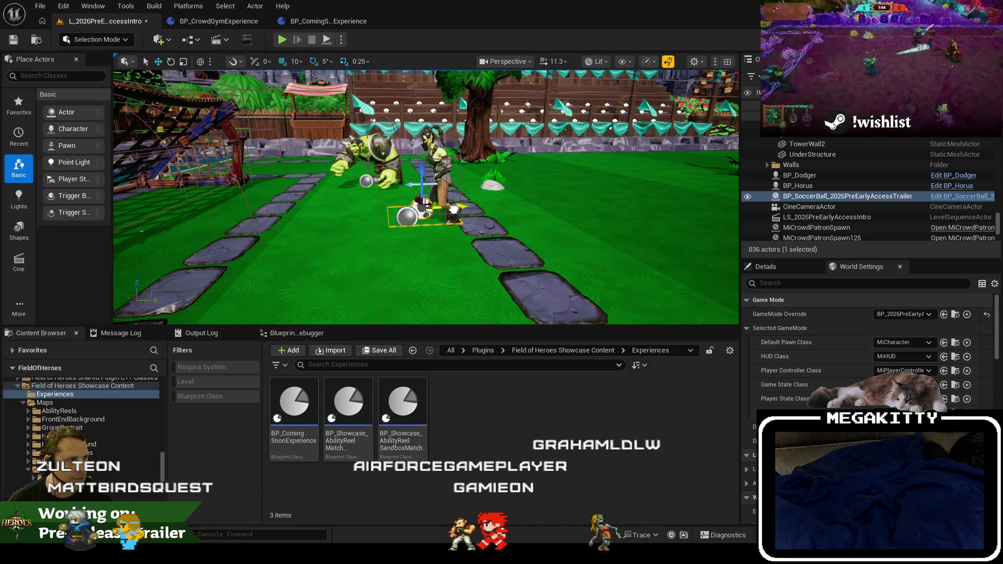
click(13, 43)
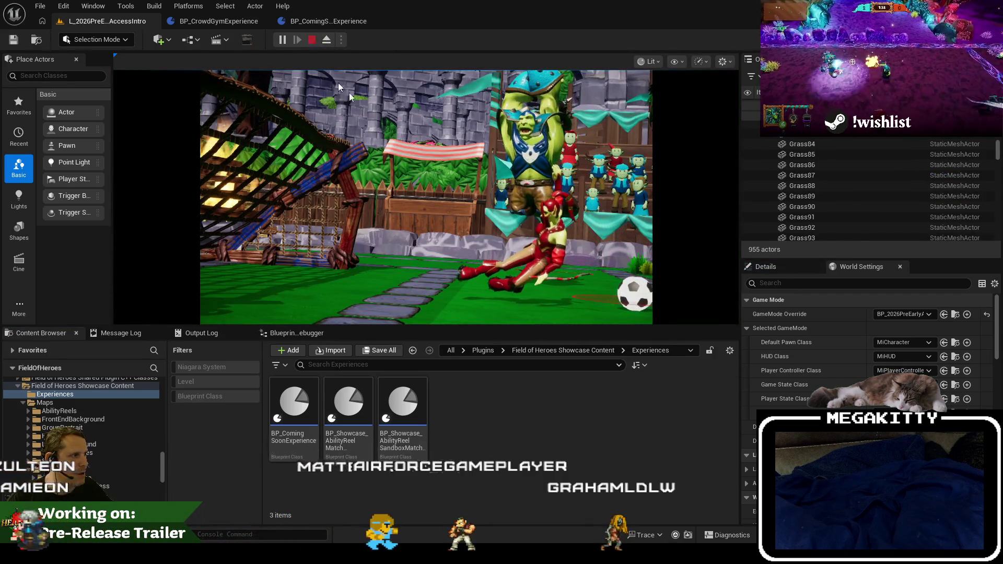
Restart the play session, pause it, preview fullscreen with F11 and back, then stop playing.
click(312, 42)
click(280, 40)
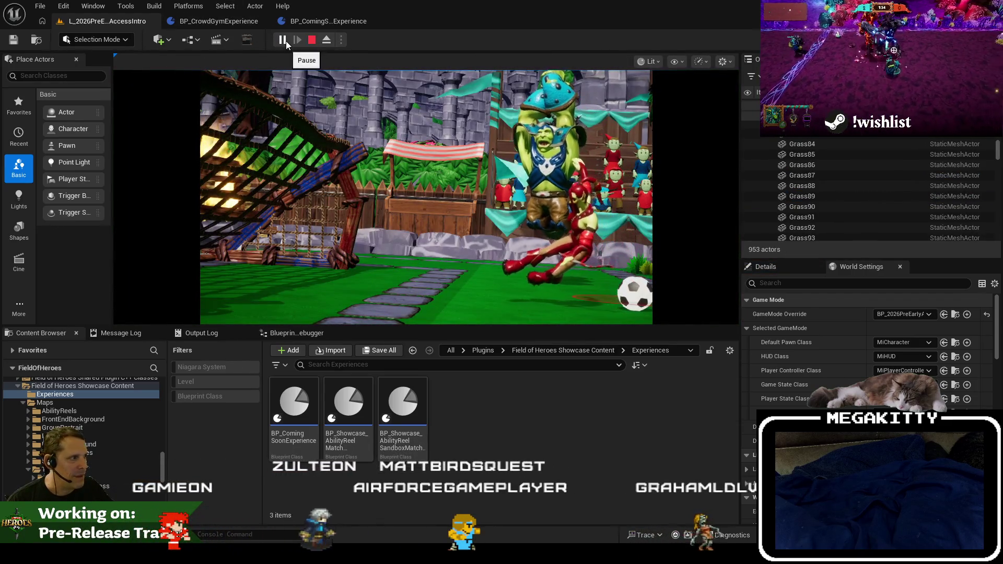
click(280, 40)
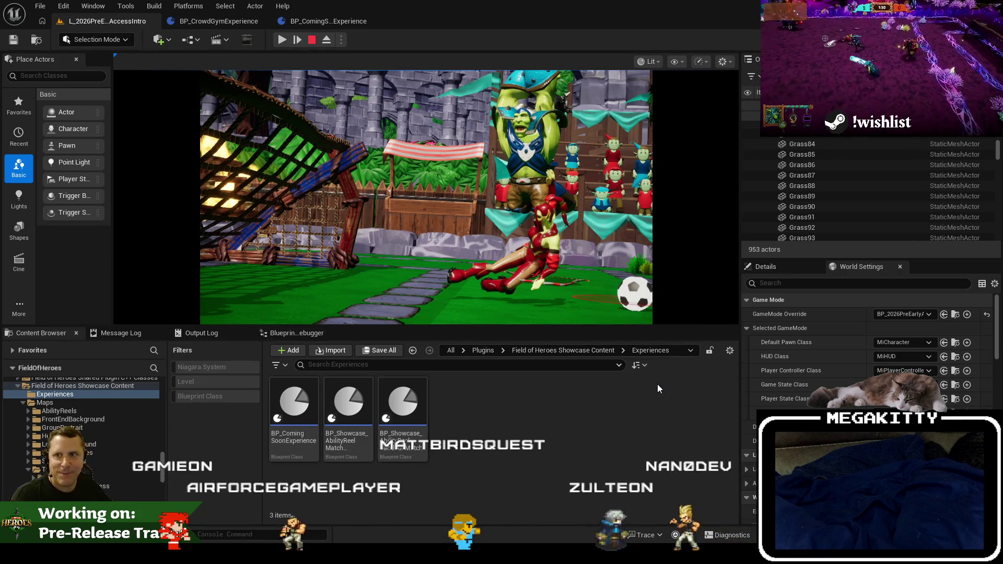
click(425, 199)
key(F11)
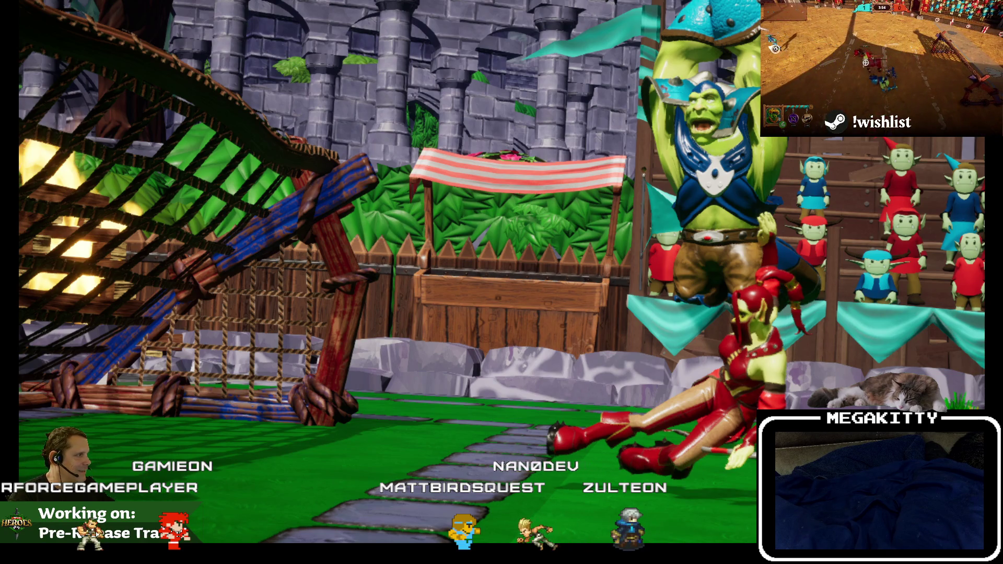
key(F11)
key(Escape)
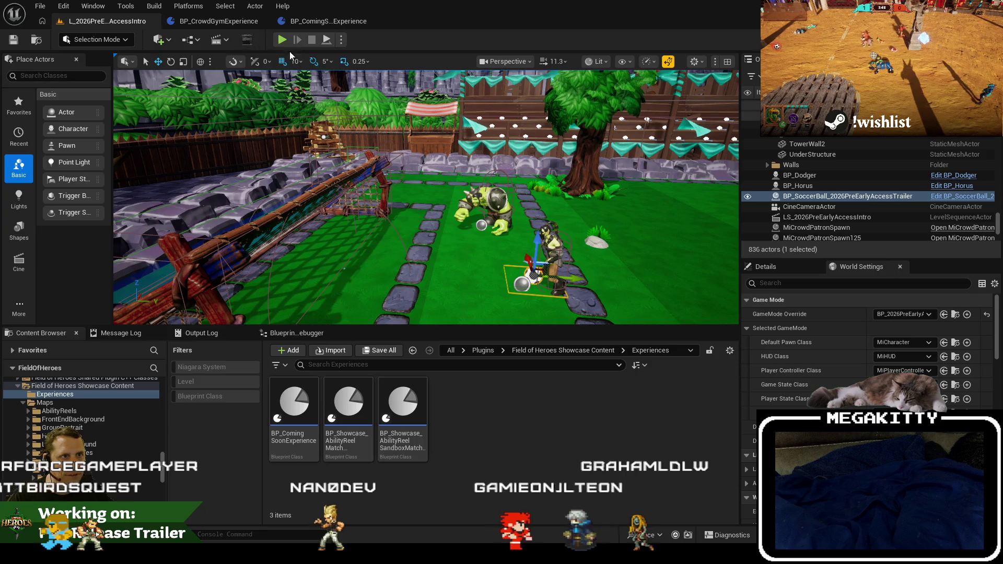
click(222, 41)
Open LS_2026PreEarlyAccessIntro and add a BP_SoccerBall actor track to it.
click(266, 133)
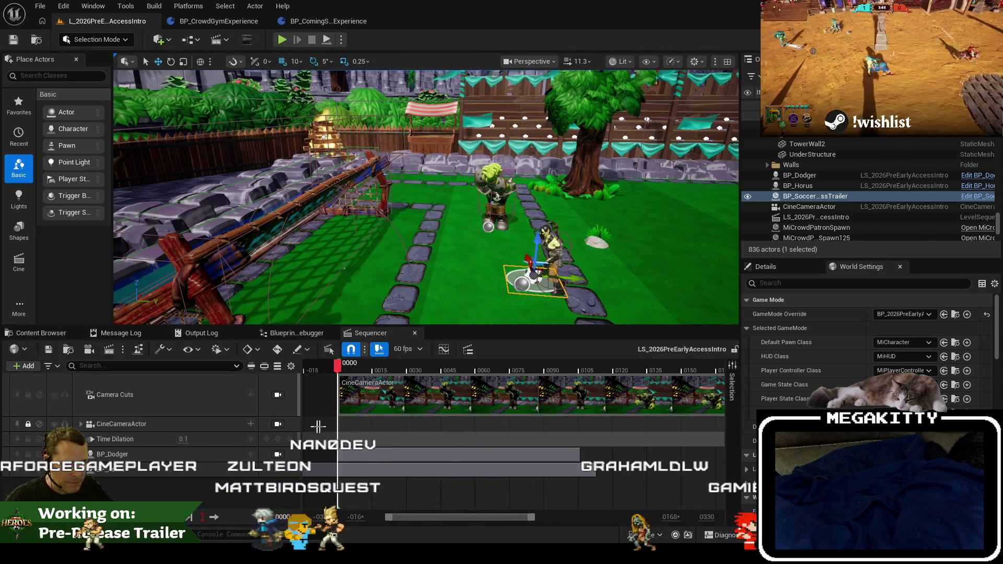
click(24, 365)
mouse_move(83, 277)
mouse_move(79, 177)
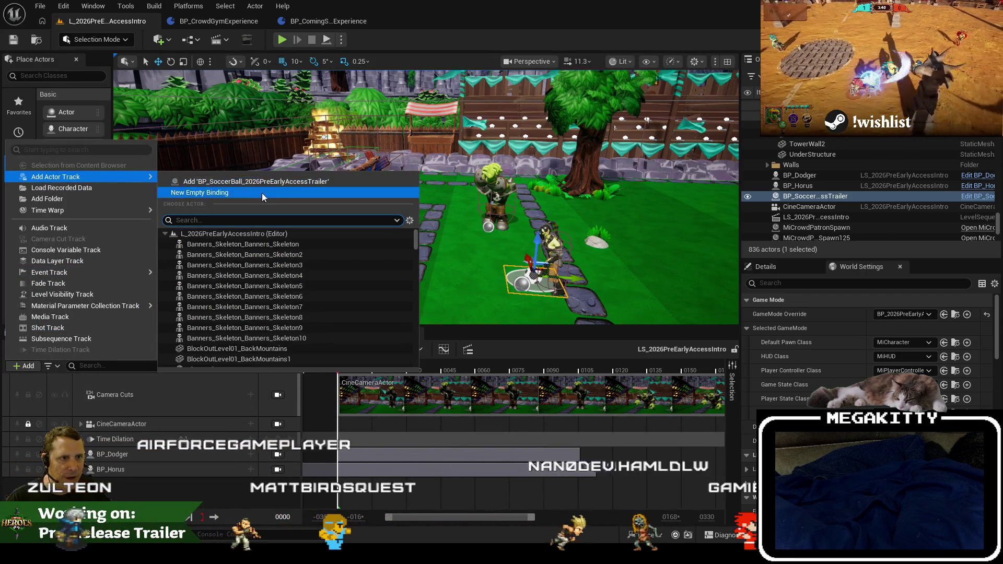
click(271, 183)
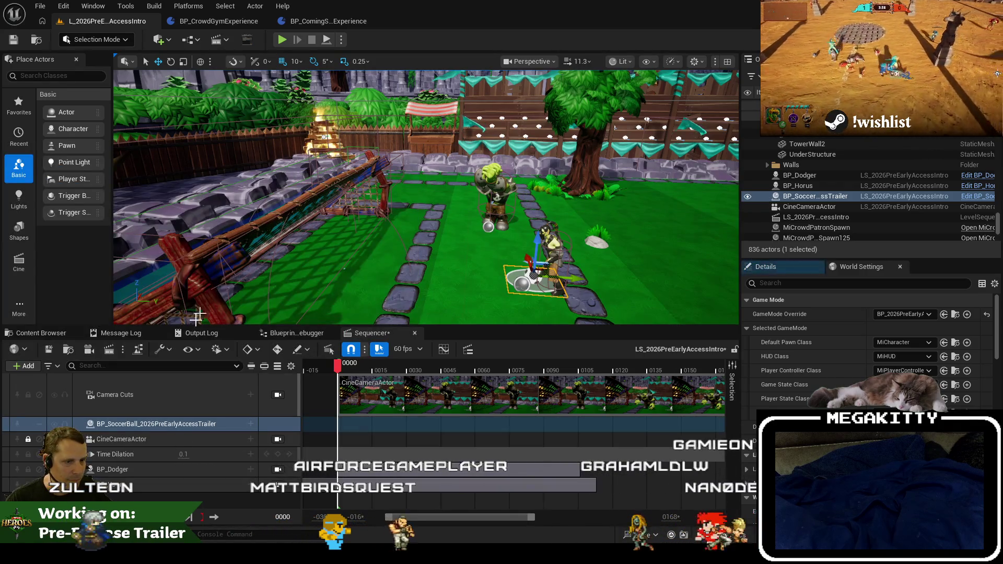
Move the soccer ball track below Time Dilation and give it a Transform track.
mouse_move(163, 427)
mouse_down()
mouse_move(159, 488)
mouse_move(163, 461)
mouse_up()
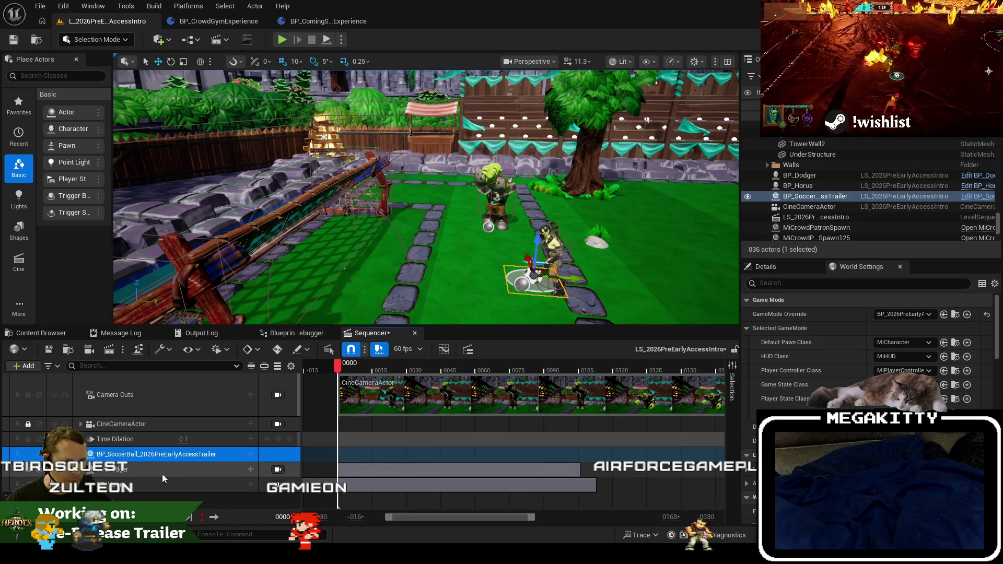
click(251, 454)
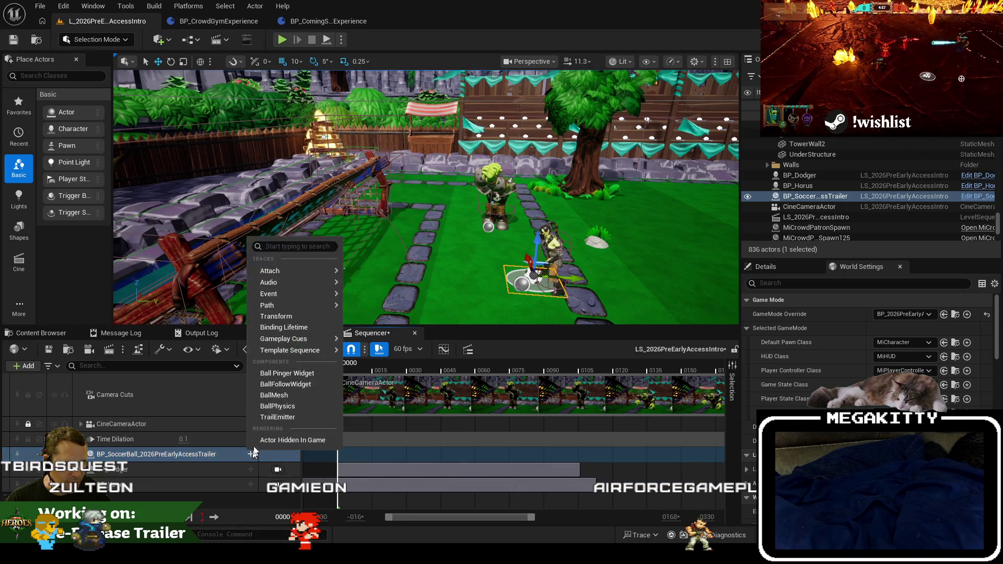
click(283, 317)
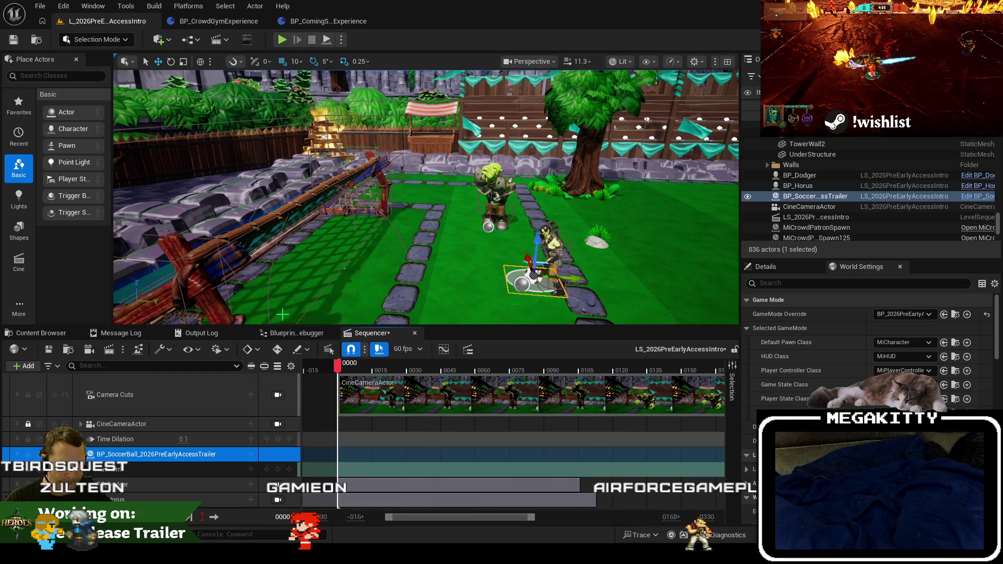
scroll(89, 473, down, 2)
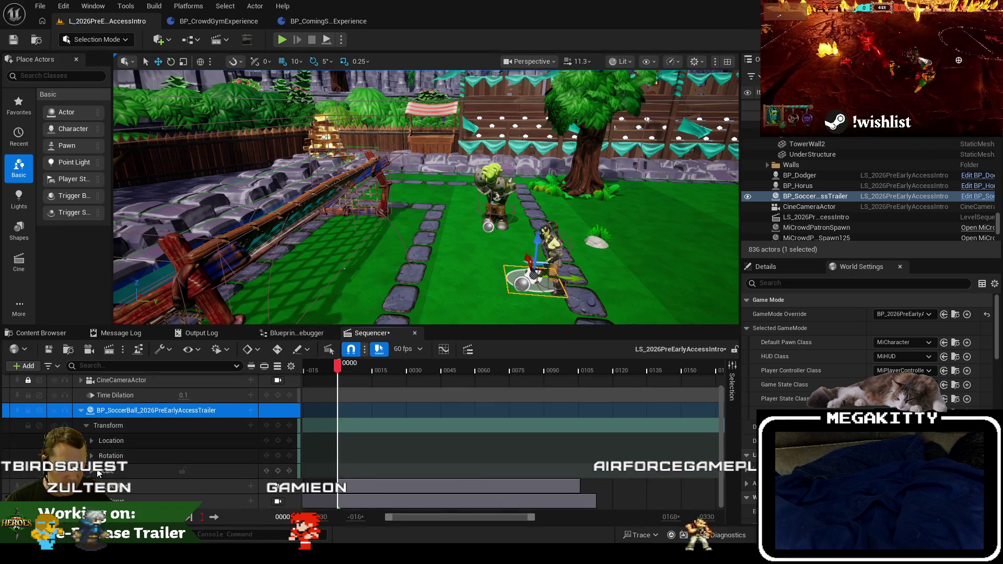
Key the soccer ball's Location track at frame 0.
click(142, 440)
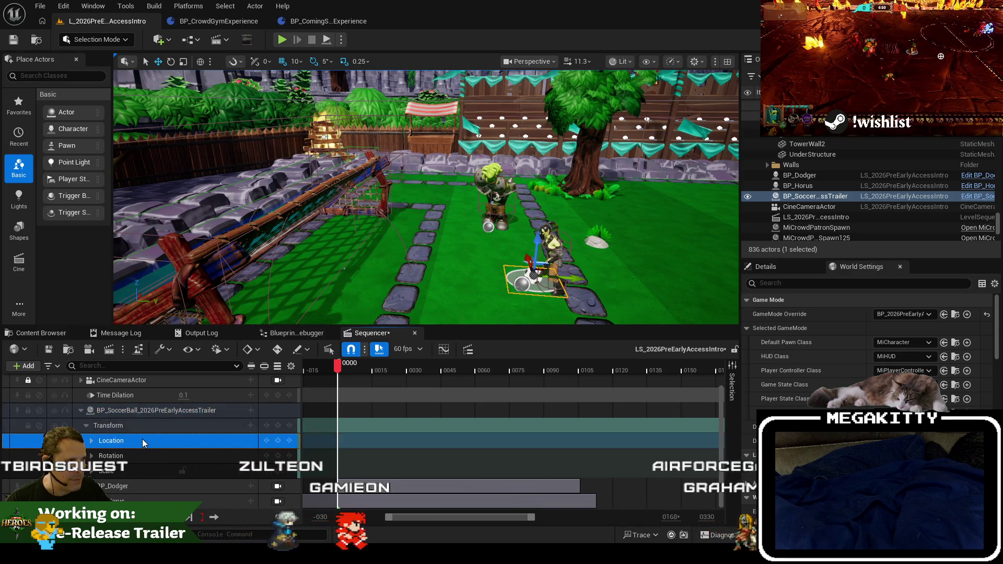
click(279, 440)
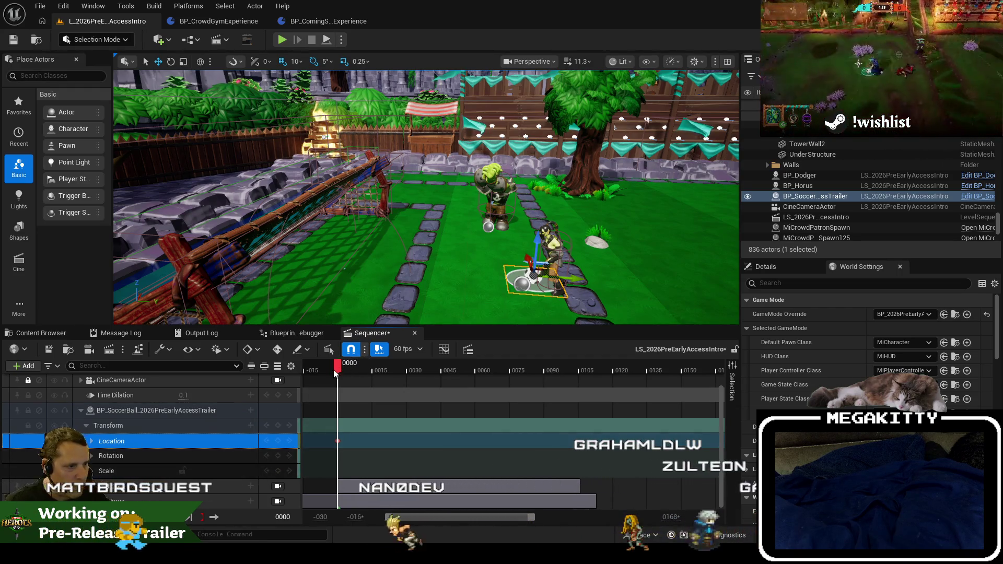
click(352, 371)
Key the ball's X, Y, Z location at frame 35, then select all its location keys.
mouse_move(357, 375)
mouse_down()
mouse_move(492, 390)
mouse_move(386, 414)
mouse_move(417, 418)
mouse_up()
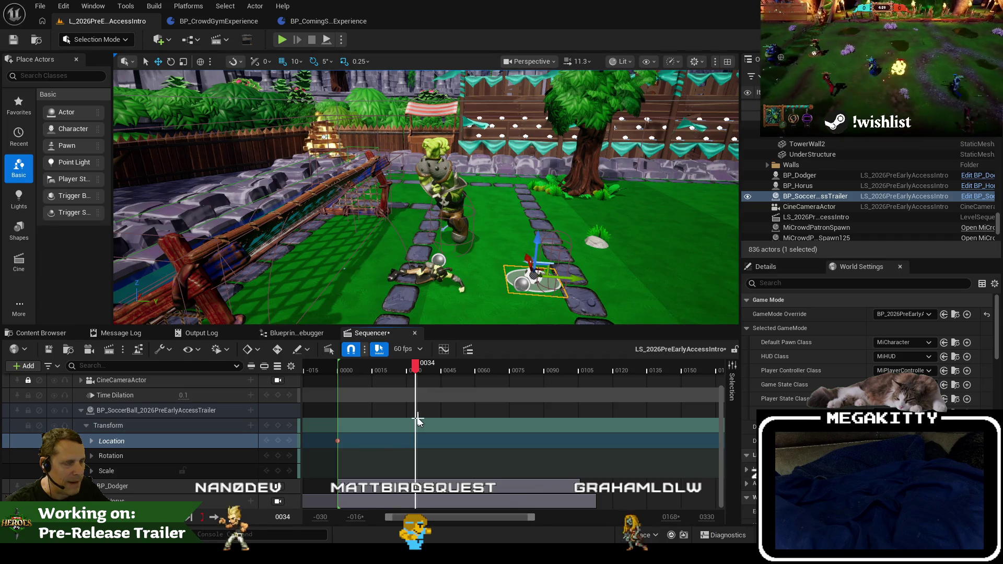
mouse_move(583, 279)
mouse_down()
mouse_move(546, 279)
mouse_move(584, 282)
mouse_up()
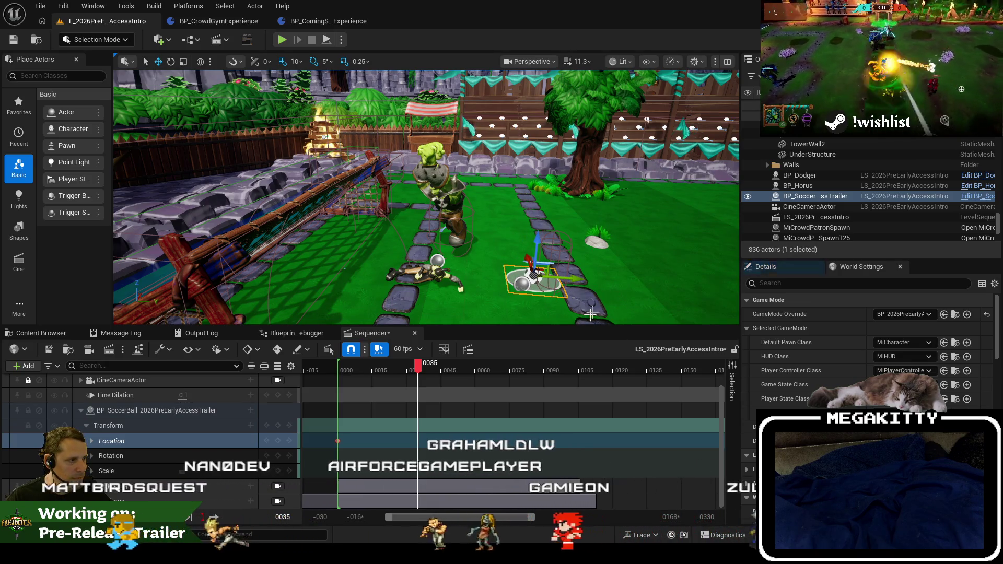
key(ctrl+z)
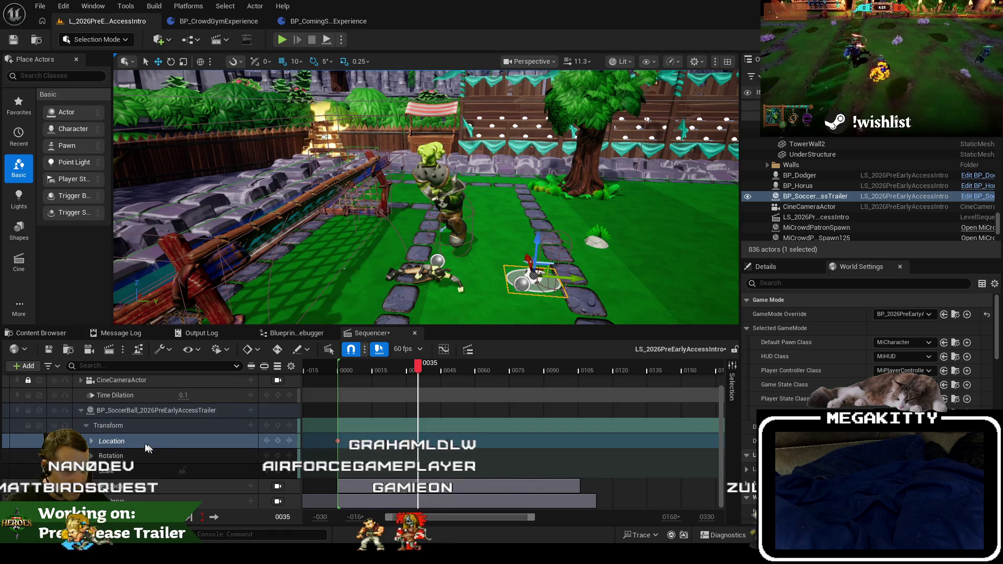
click(91, 442)
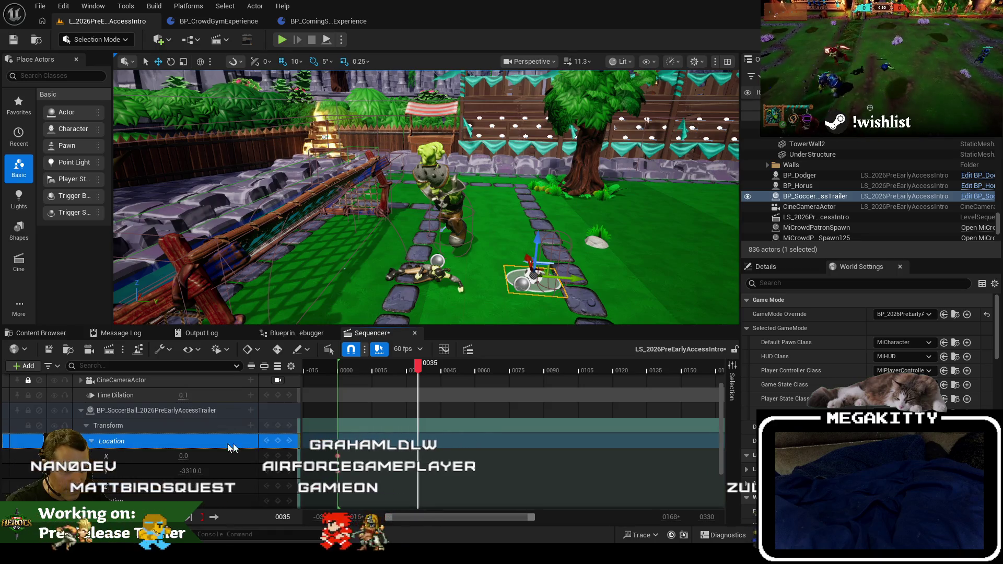
click(279, 442)
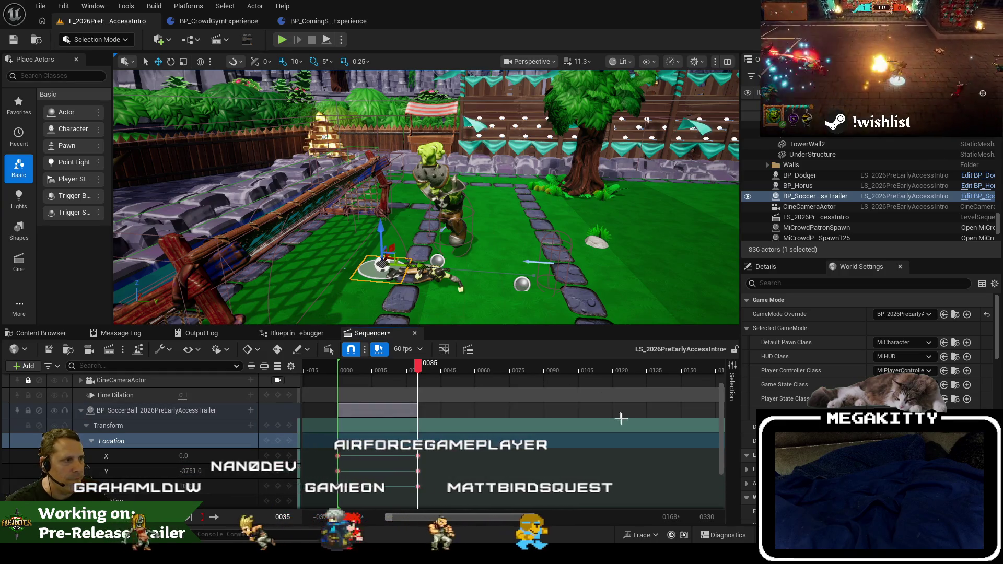
mouse_move(418, 366)
mouse_down()
mouse_move(342, 372)
mouse_move(360, 373)
mouse_move(337, 384)
mouse_up()
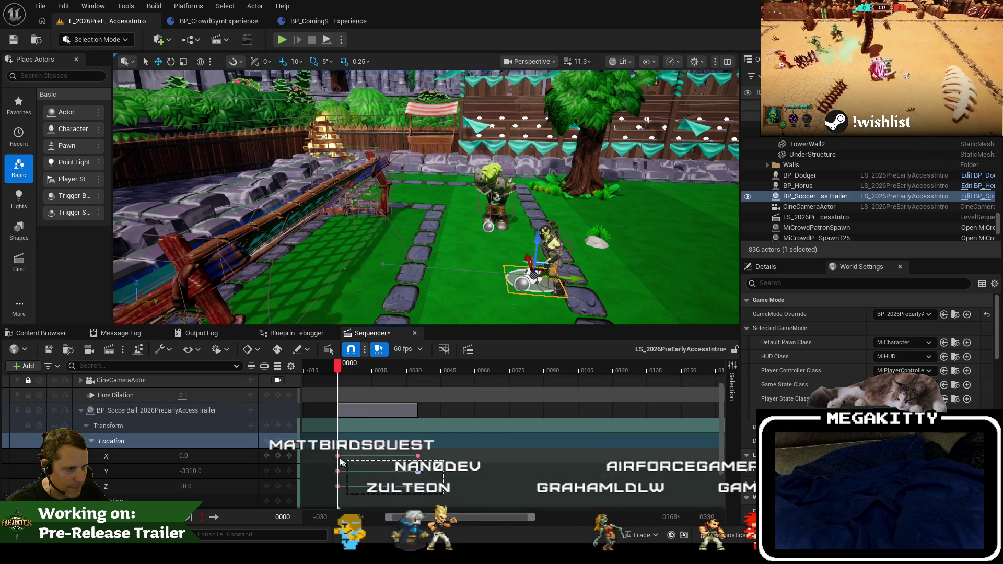
drag(445, 488, 331, 451)
Delete the selected location keys and frame the ball with the characters around frame 8.
key(Delete)
click(349, 370)
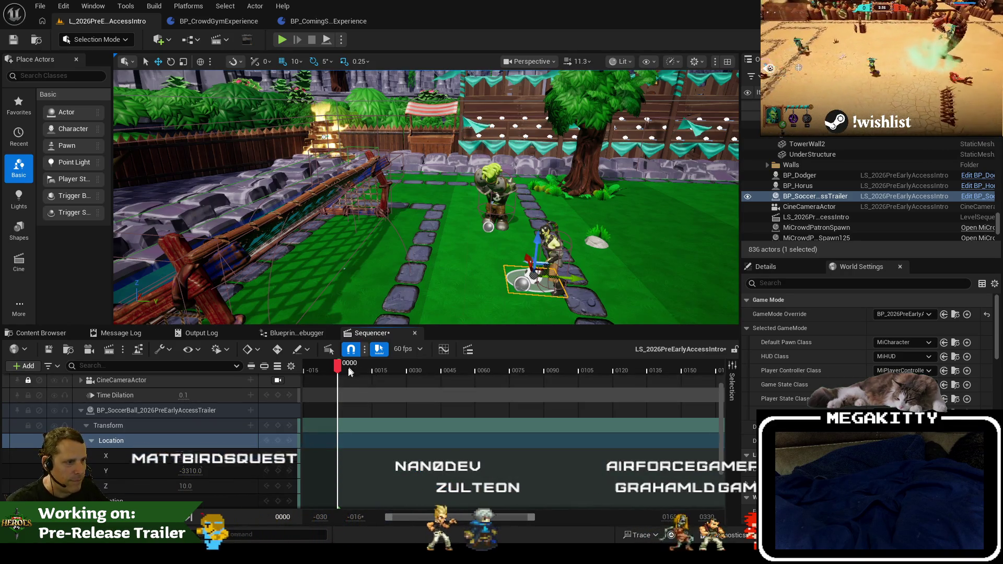
mouse_move(349, 371)
mouse_down()
mouse_move(360, 370)
mouse_move(338, 374)
mouse_up()
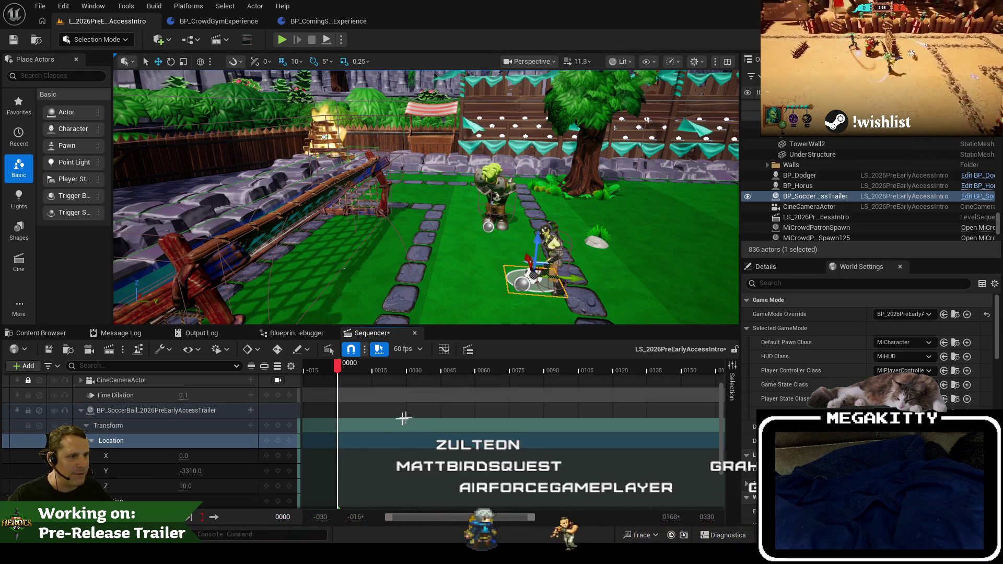
drag(626, 248, 652, 170)
mouse_move(531, 218)
mouse_down()
mouse_move(543, 216)
mouse_move(531, 218)
mouse_up()
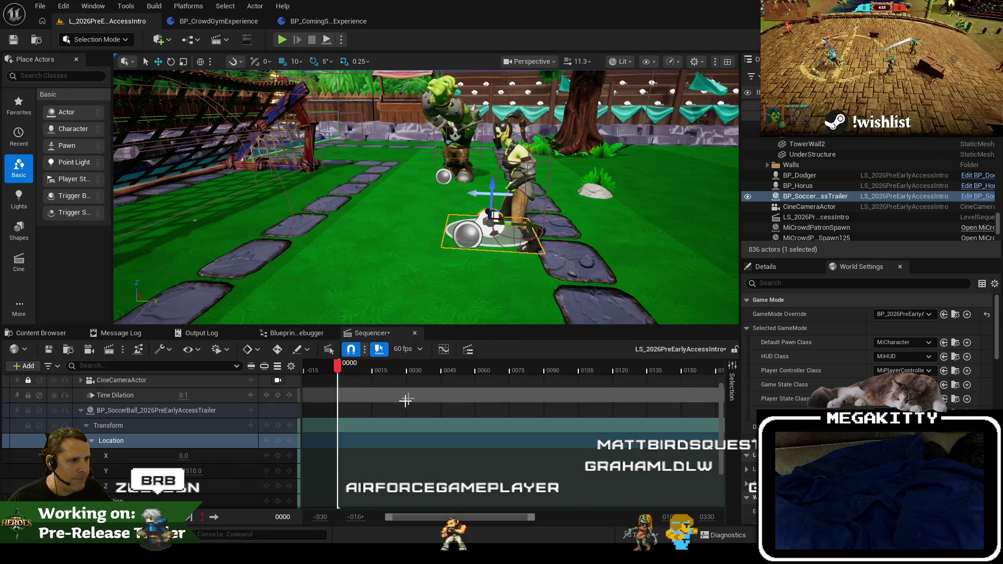
Key the ball's location at an early frame with Y set to -3574, then scrub back toward frame 0.
drag(338, 366, 348, 363)
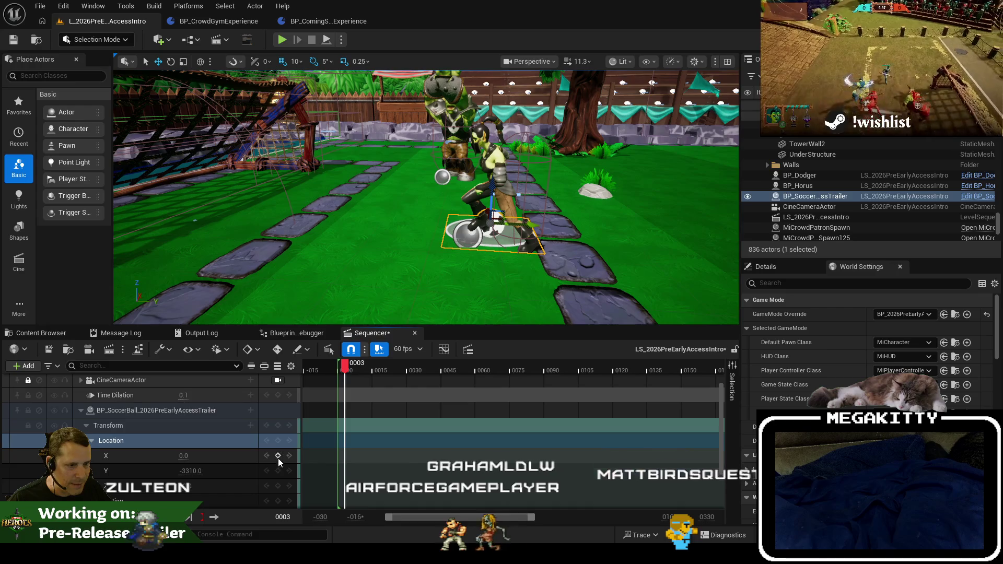
click(278, 441)
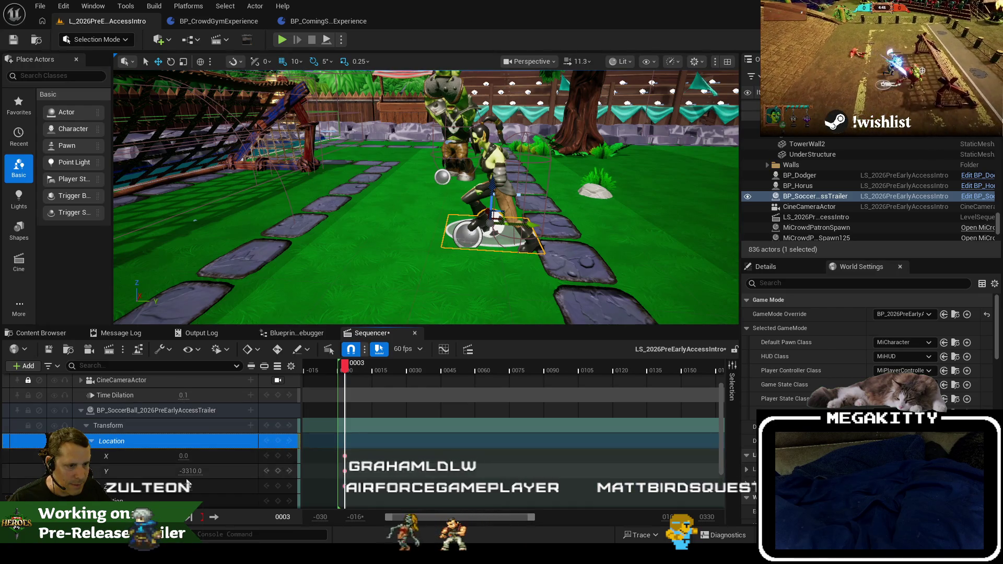
drag(184, 470, 172, 470)
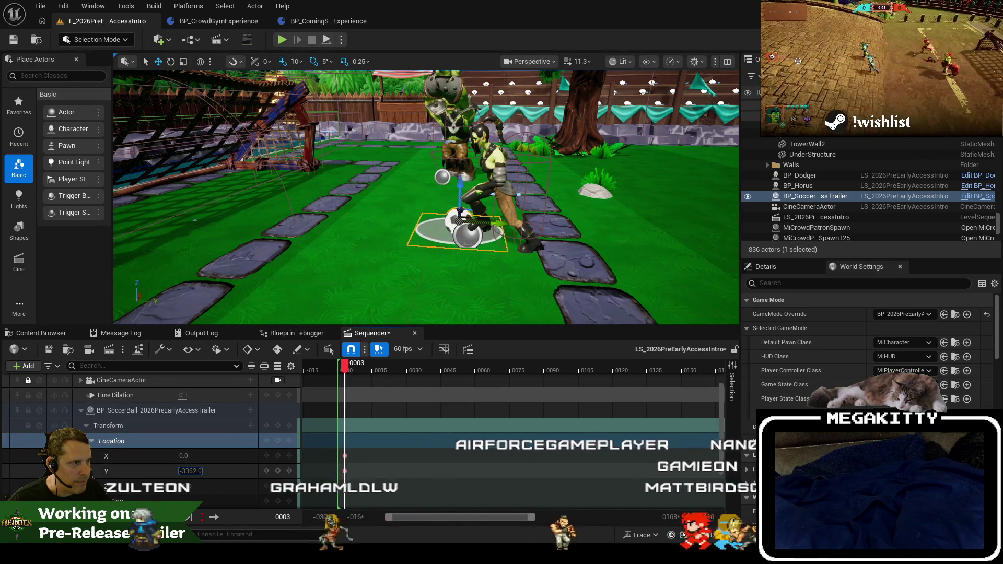
text(-3574)
key(Return)
drag(348, 373, 339, 374)
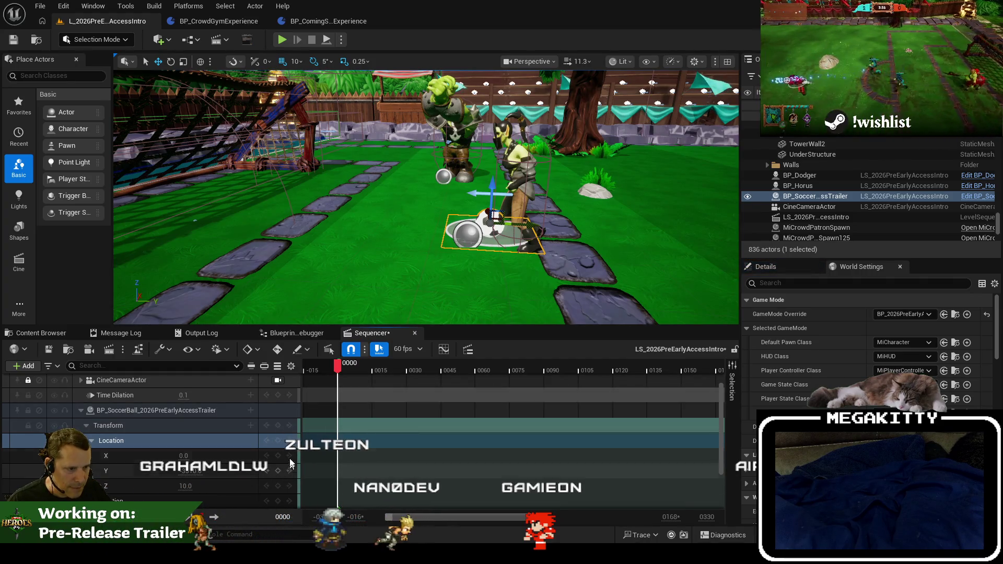
click(344, 367)
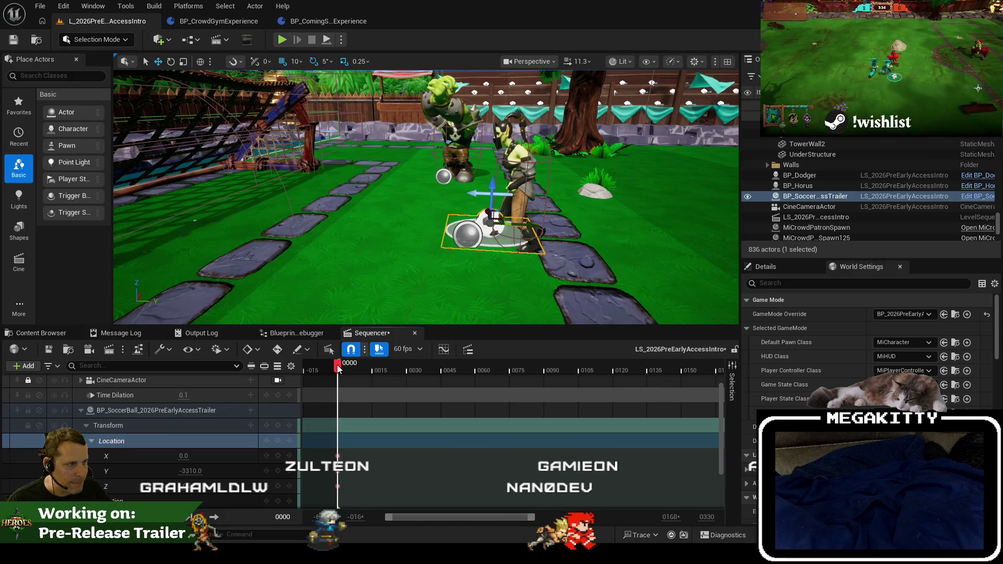
Key the ball's location at frames 4 and 7, sliding Y to -3329 and -3449.
click(346, 365)
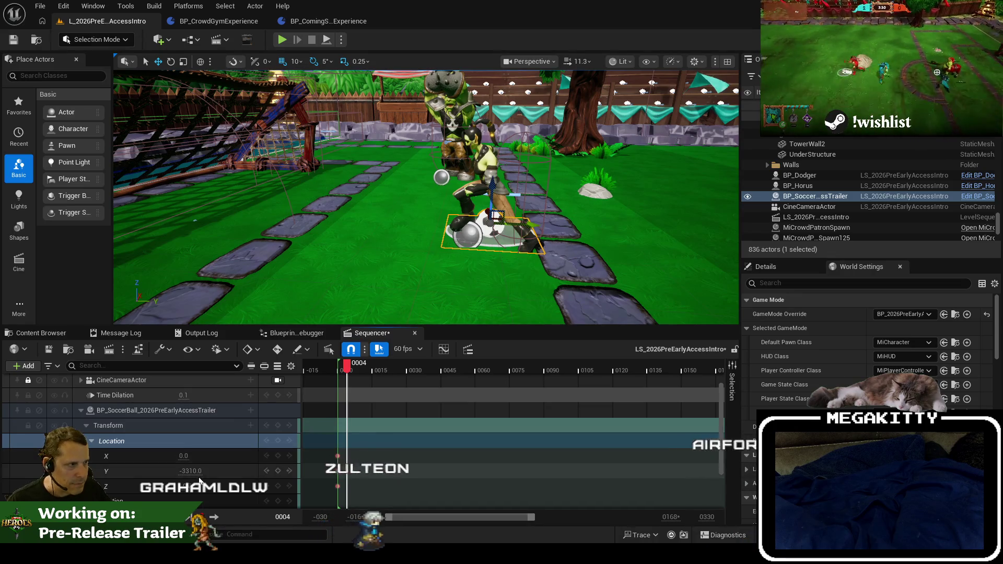
click(280, 443)
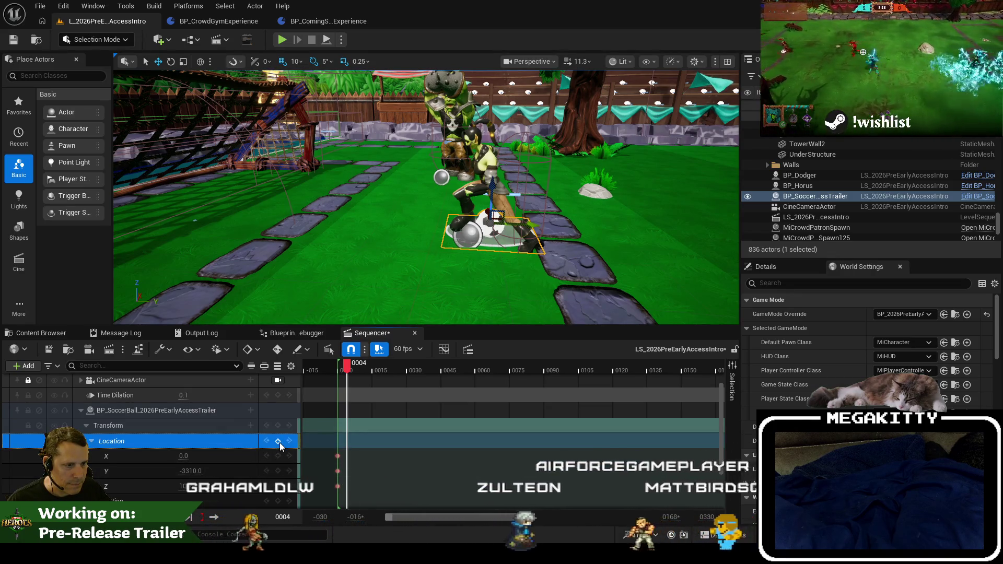
click(278, 471)
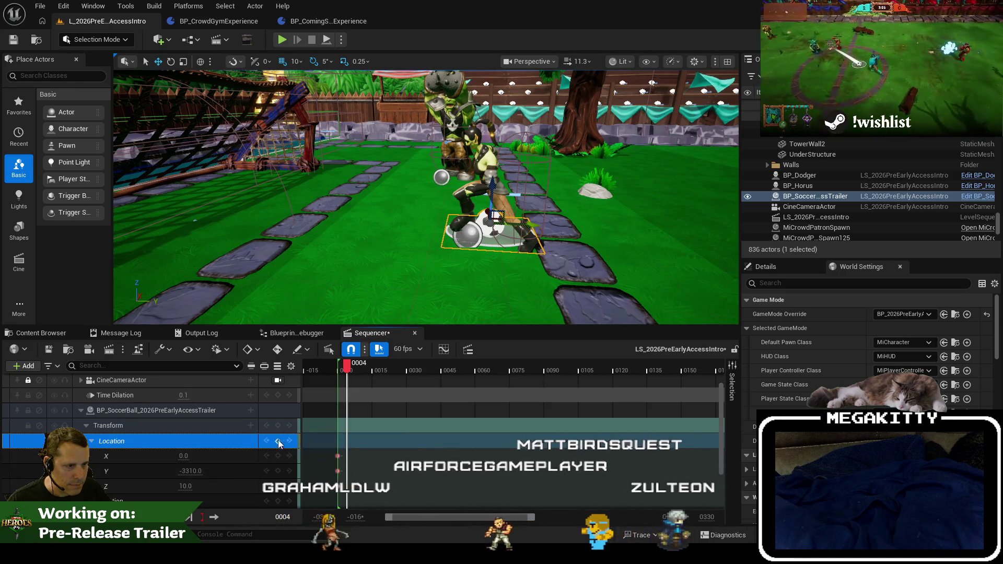
drag(201, 477, 191, 477)
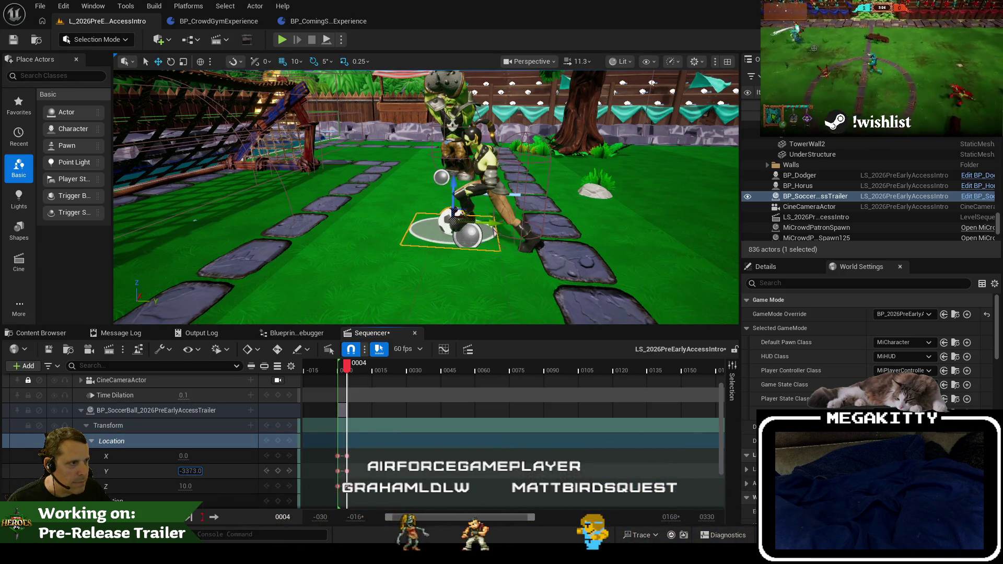
drag(346, 369, 355, 369)
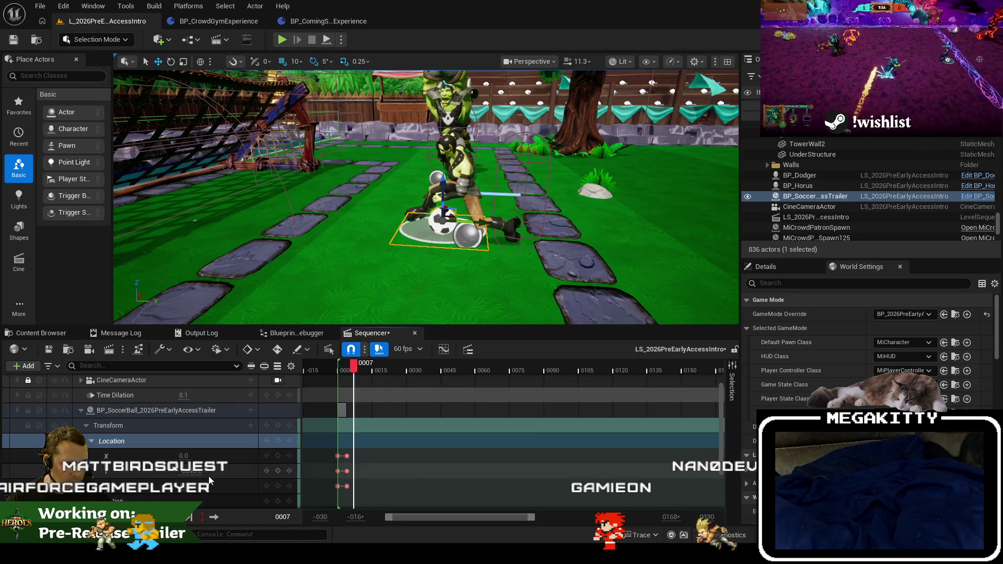
click(278, 471)
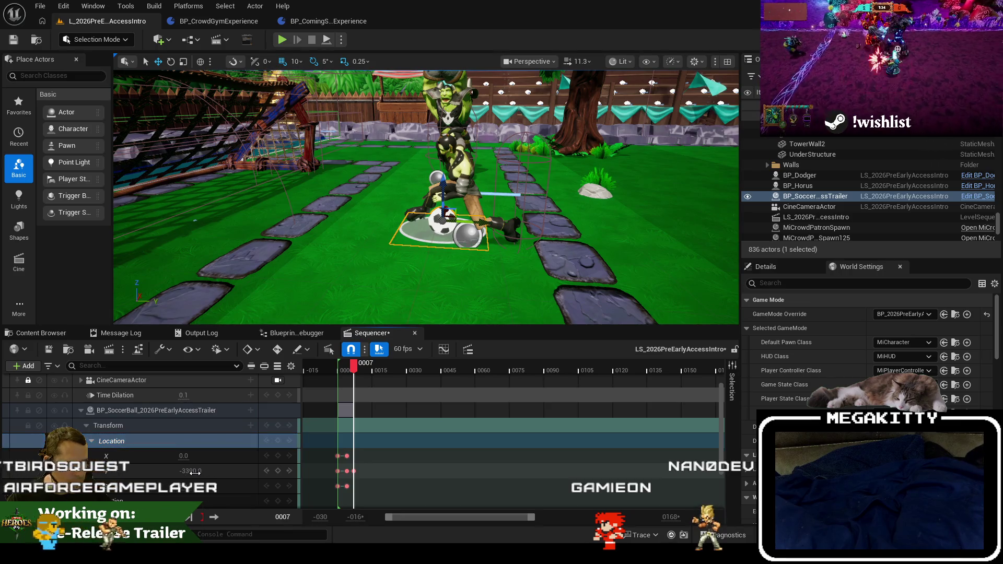
mouse_move(190, 470)
mouse_down()
mouse_move(180, 470)
mouse_move(190, 470)
mouse_up()
Add location keys at frames 10, 13 and 16, pushing Y to -3516 and -3570.
drag(355, 367, 364, 365)
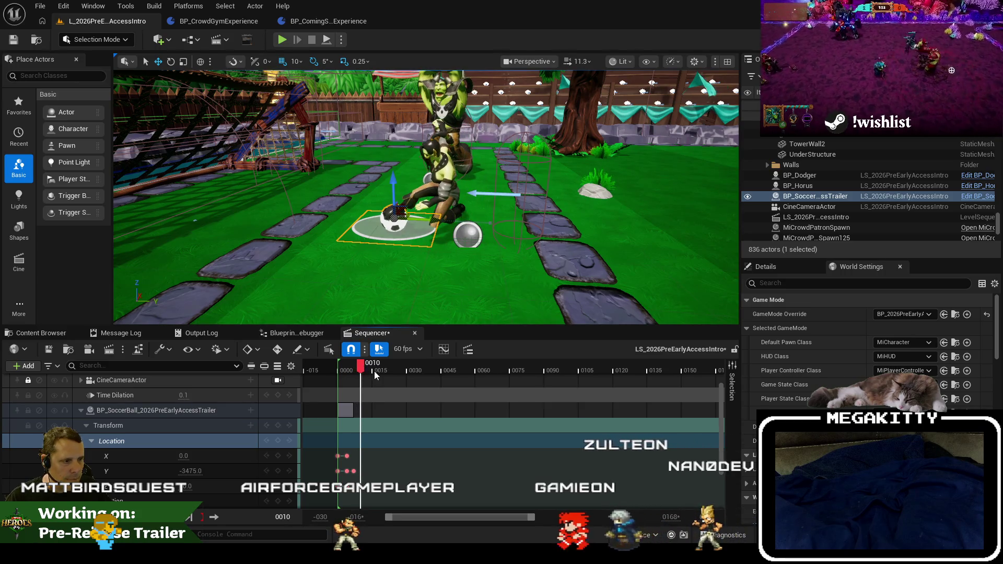
click(279, 473)
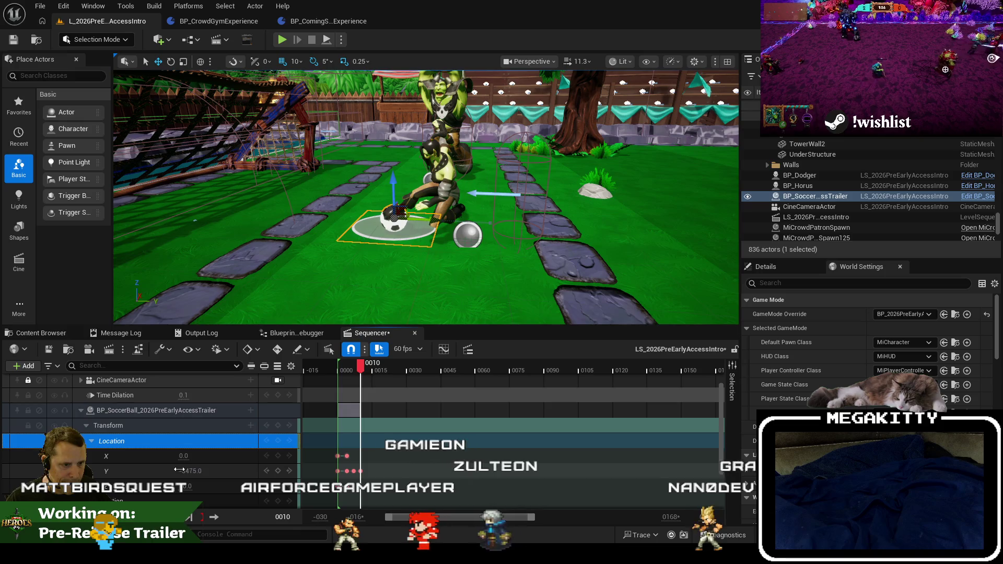
drag(179, 470, 181, 470)
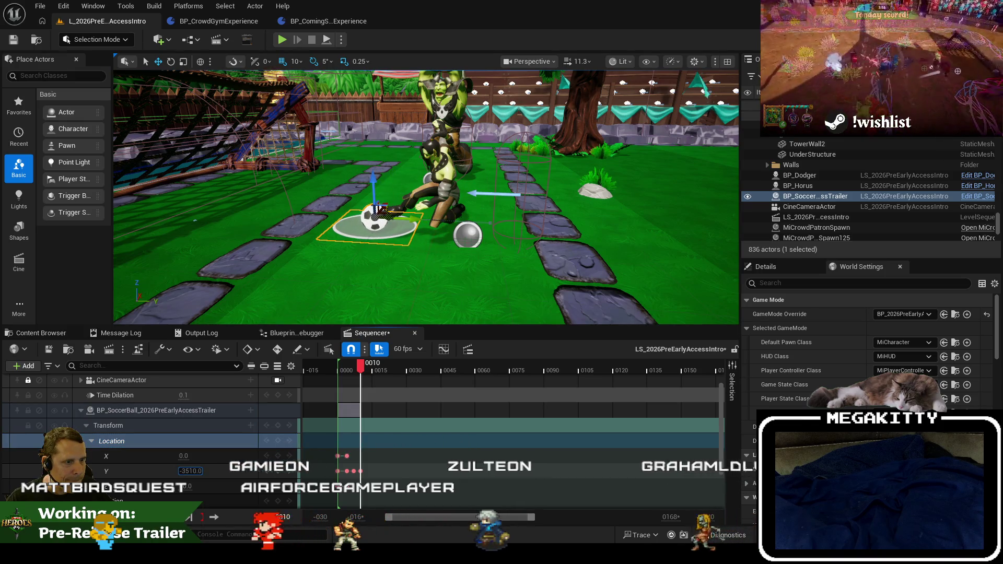
drag(190, 470, 192, 470)
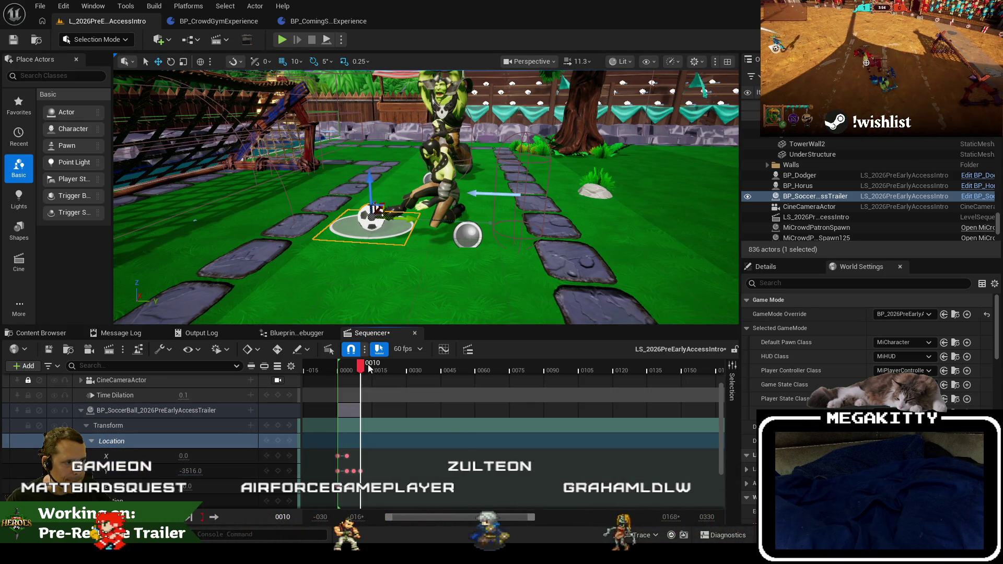
drag(364, 366, 368, 366)
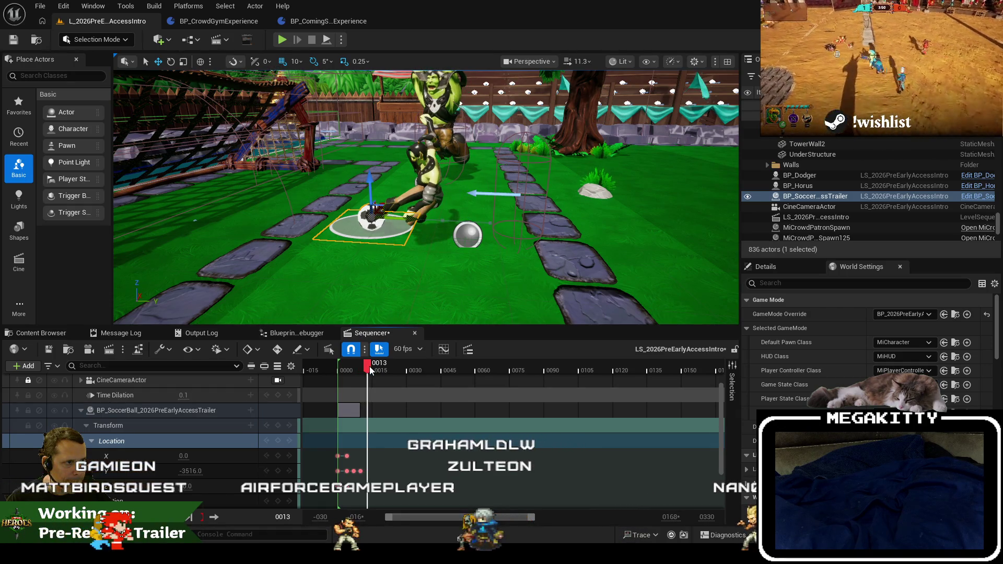
click(266, 470)
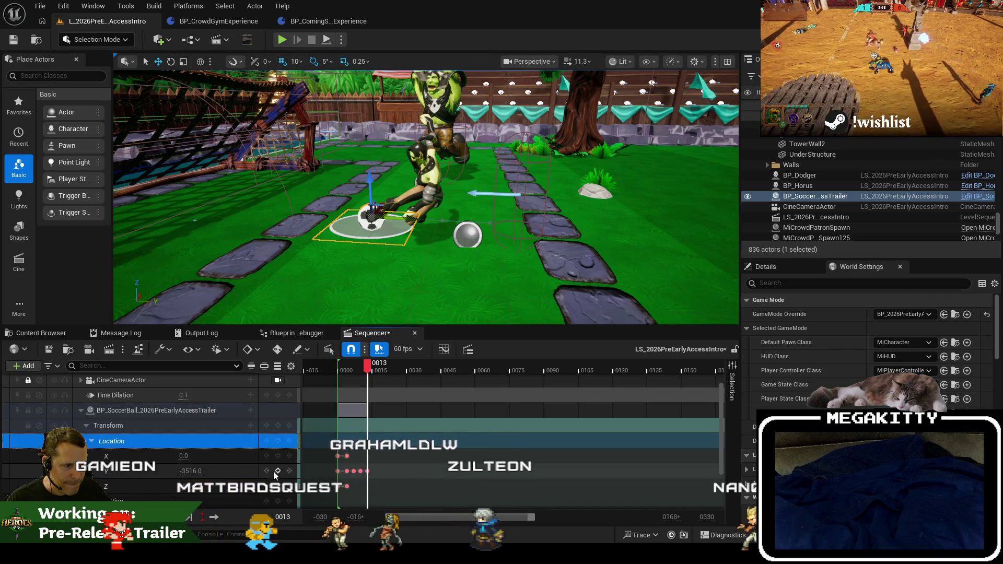
drag(193, 472, 177, 471)
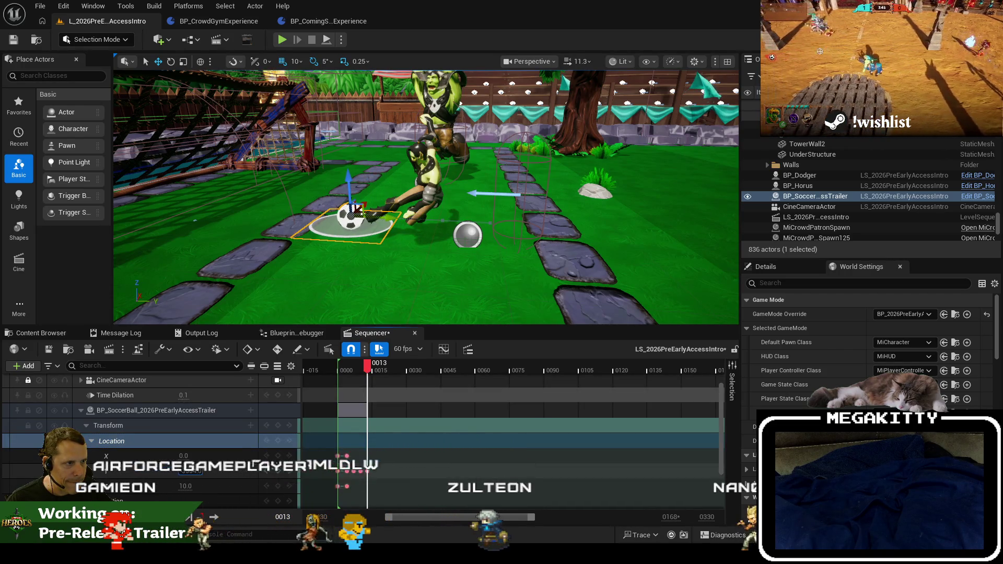
drag(367, 366, 377, 366)
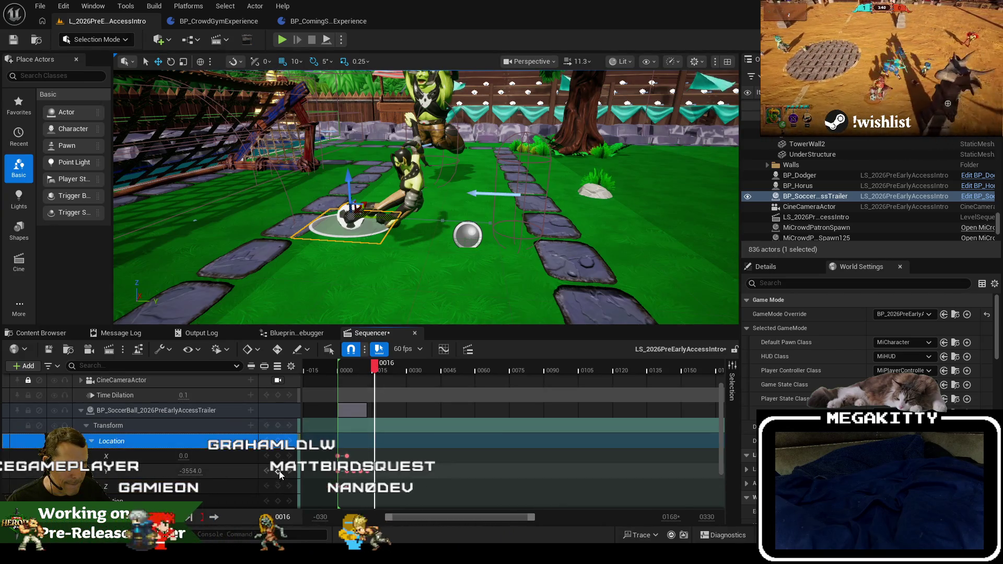
drag(193, 471, 190, 471)
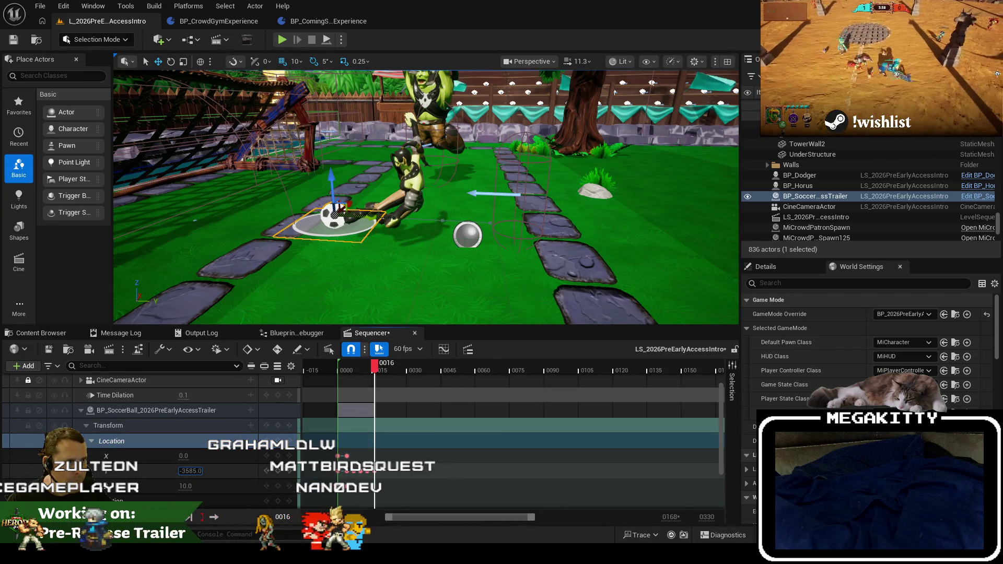
Scrub back through the early frames and orbit around the ball to review its motion.
drag(374, 367, 353, 368)
mouse_move(417, 235)
mouse_down()
mouse_move(407, 225)
mouse_move(392, 233)
mouse_up()
mouse_move(523, 278)
mouse_down()
mouse_move(523, 263)
mouse_move(523, 279)
mouse_up()
drag(367, 371, 347, 366)
drag(523, 278, 597, 190)
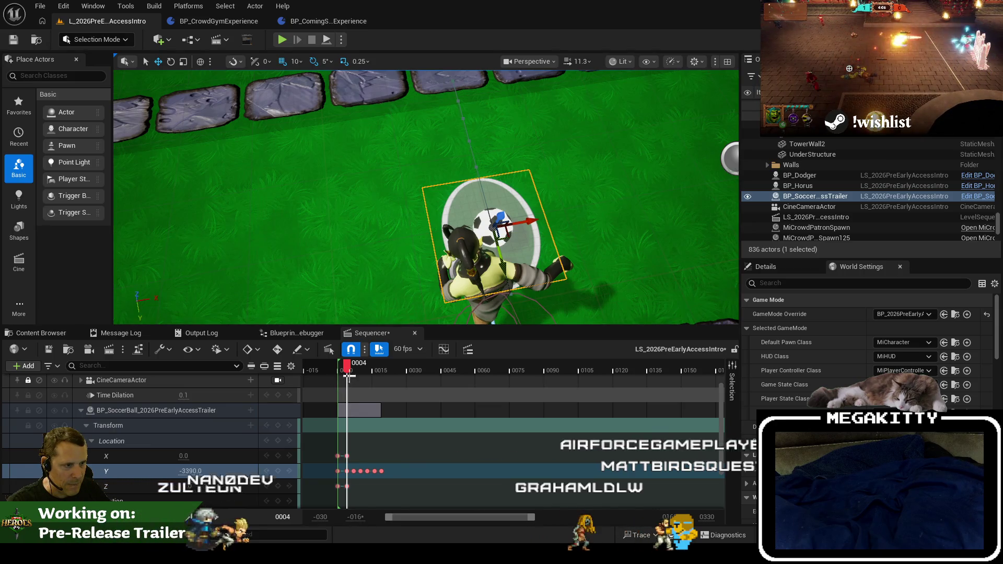
Return to frame 0, remove the ball's location keys, and focus the view on the soccer ball.
click(338, 368)
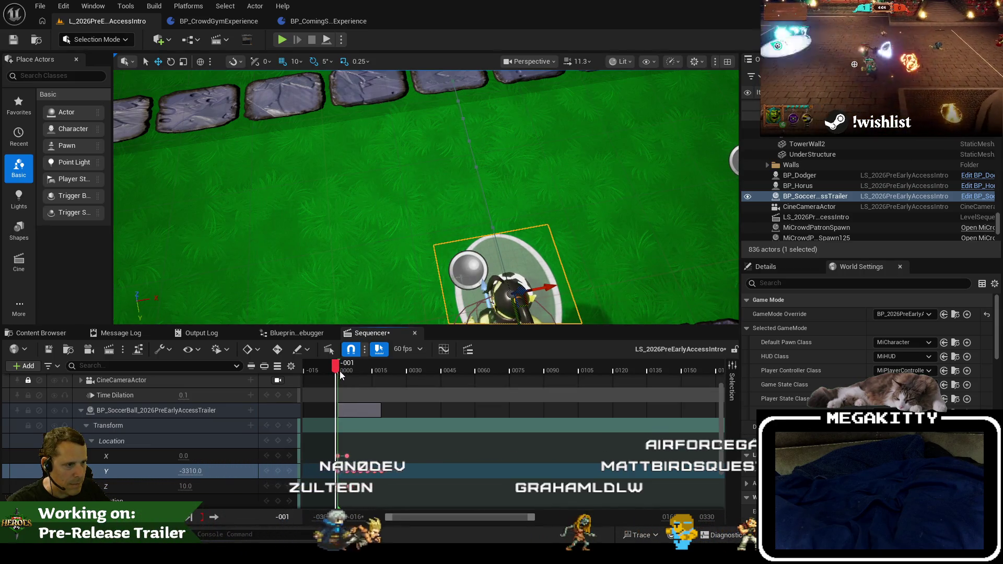
click(338, 369)
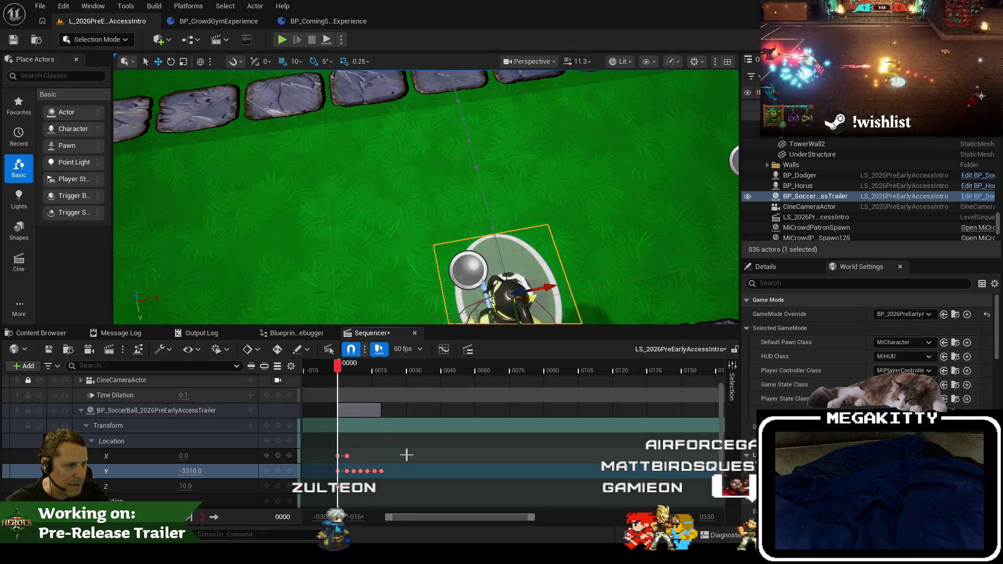
key(ctrl+z)
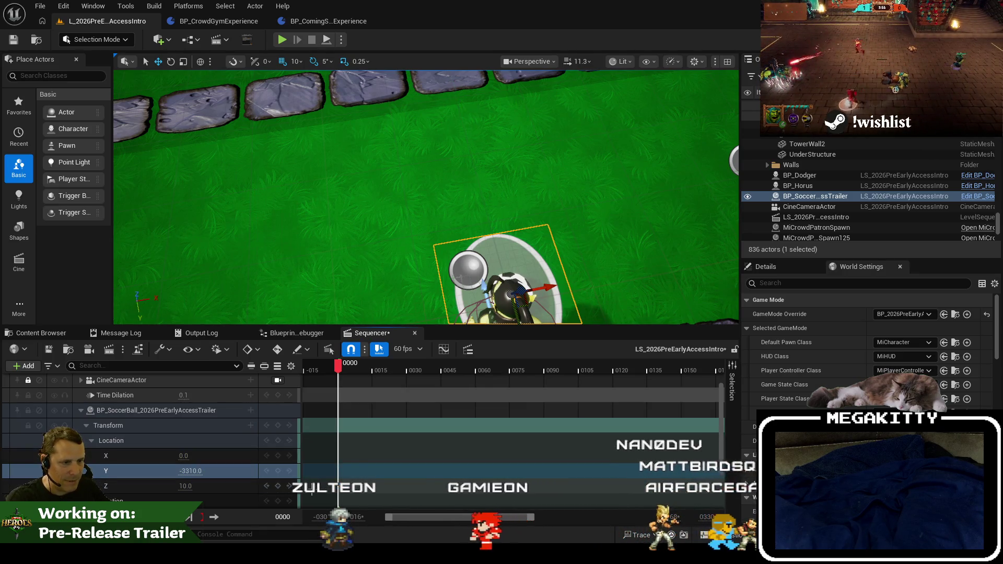
click(817, 195)
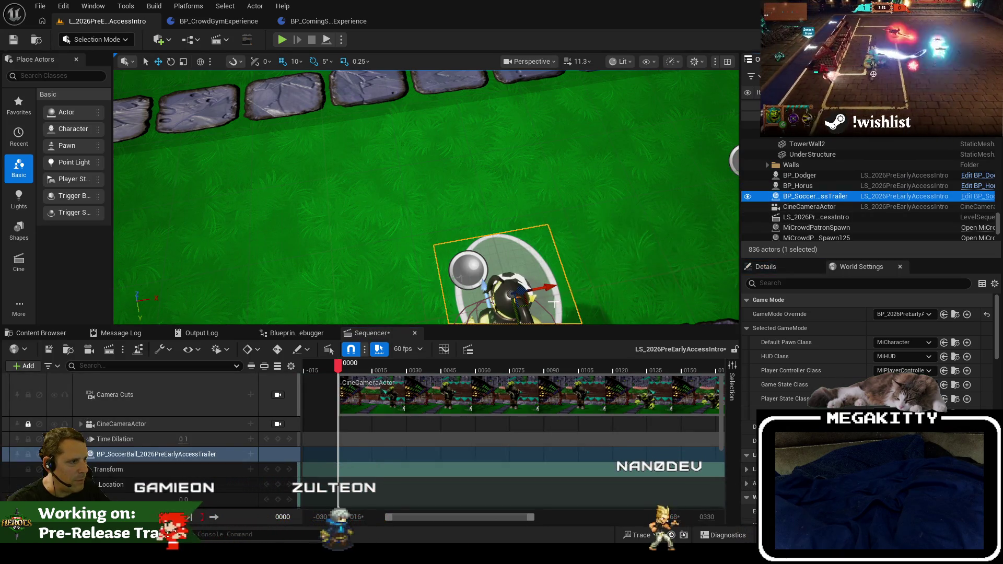
key(f)
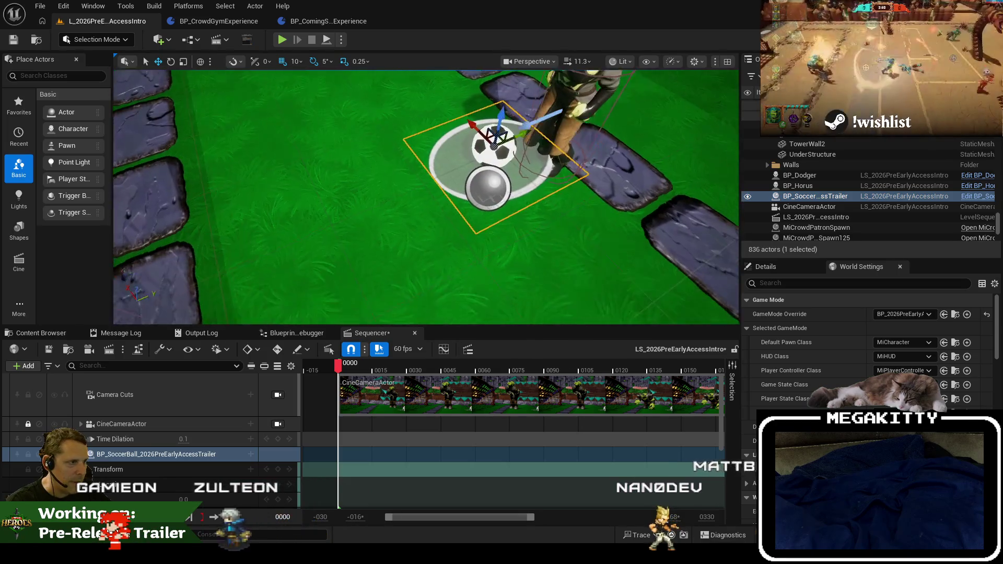
Nudge the soccer ball sideways around frames -1 to 1 so it sits beside the characters.
drag(569, 280, 527, 285)
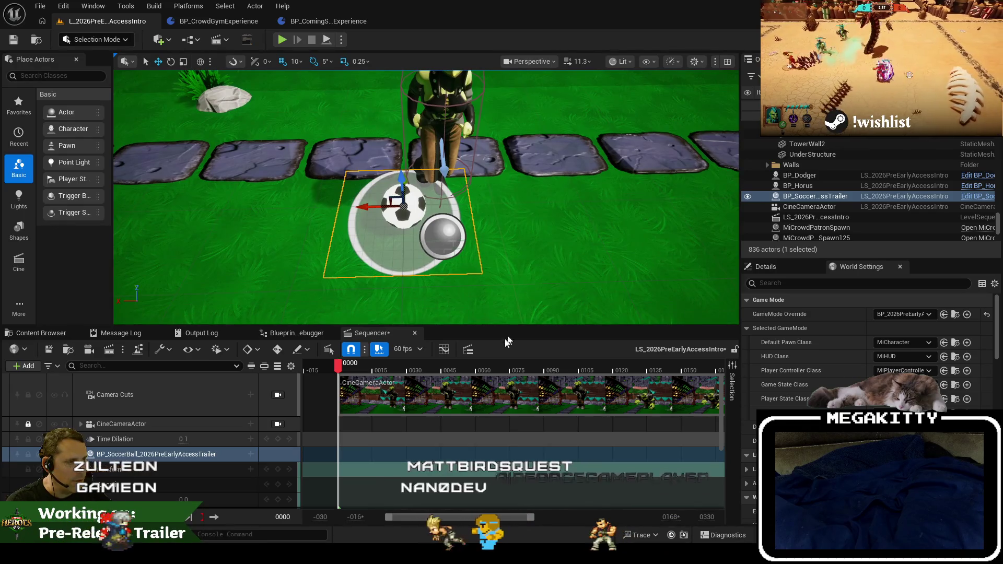
drag(337, 365, 338, 365)
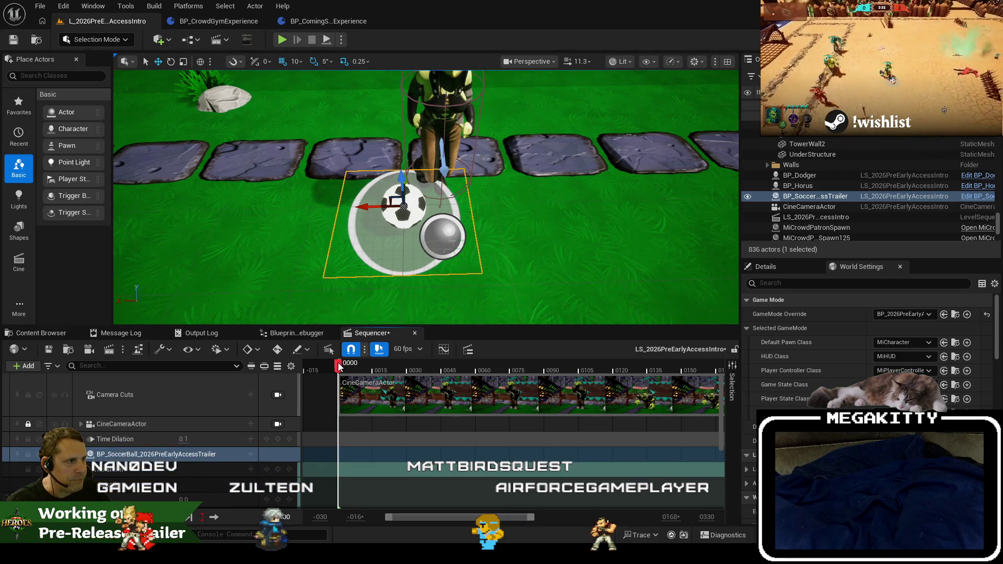
mouse_move(364, 209)
mouse_down()
mouse_move(585, 202)
mouse_move(564, 146)
mouse_move(543, 183)
mouse_move(543, 151)
mouse_up()
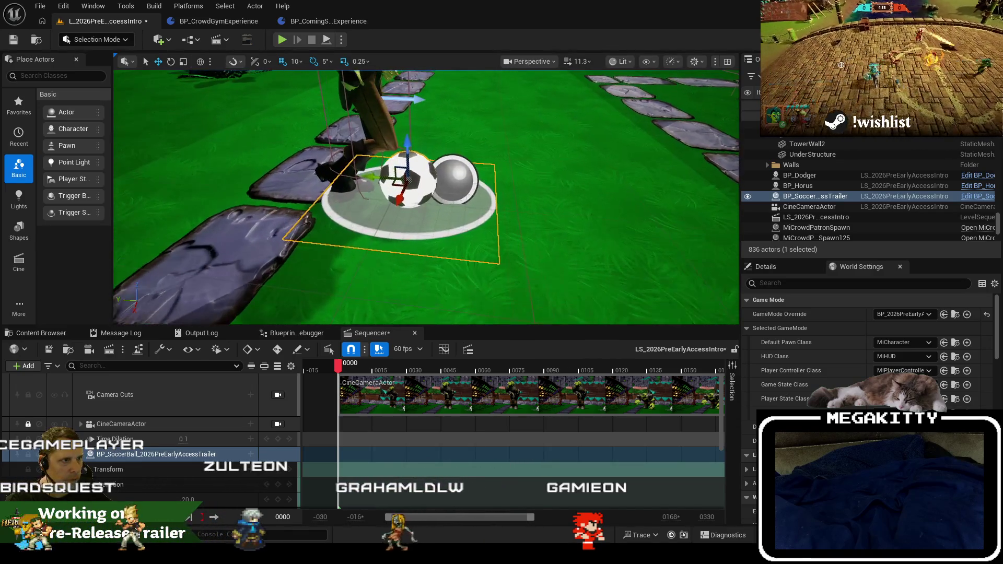
drag(338, 369, 336, 367)
mouse_move(383, 178)
mouse_down()
mouse_move(360, 178)
mouse_move(369, 182)
mouse_up()
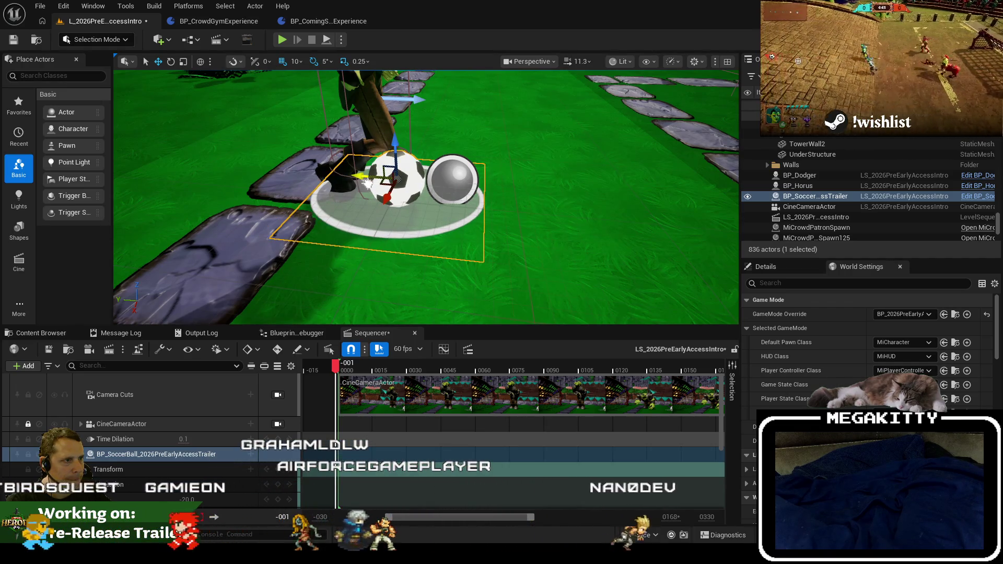
drag(425, 194, 431, 181)
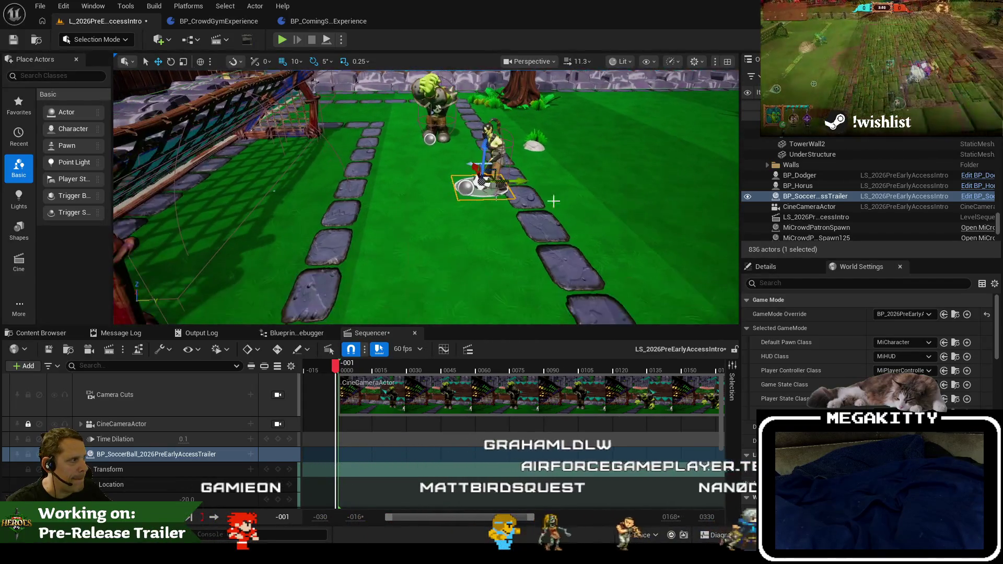
Inspect the level sequence and cinematic camera actors, then save the level and sequence.
click(826, 216)
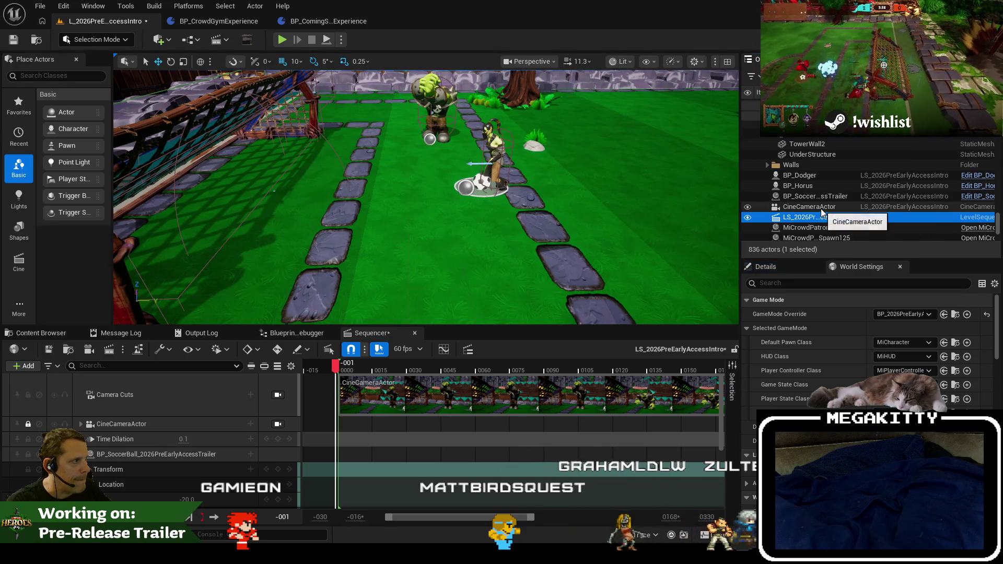
click(821, 208)
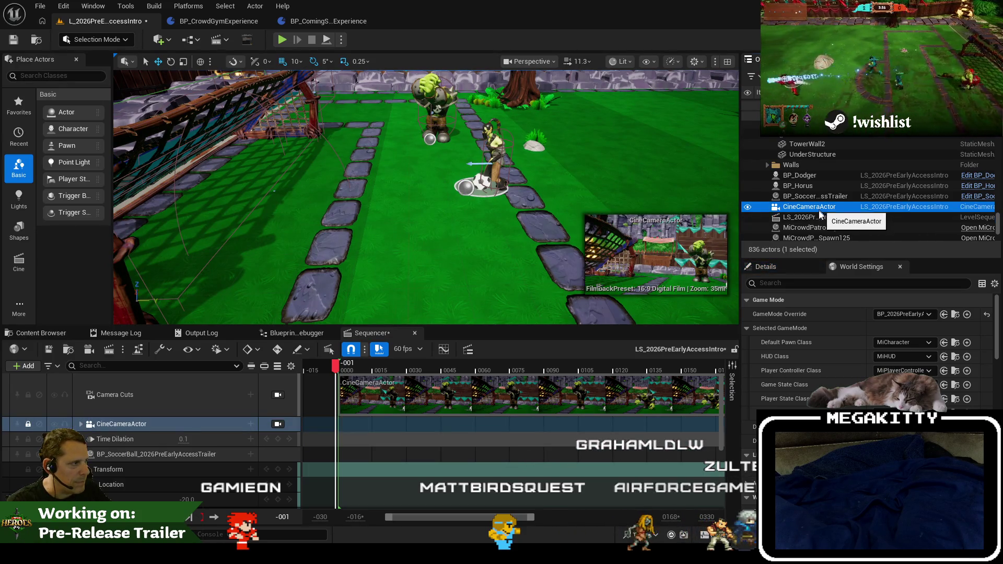
click(816, 216)
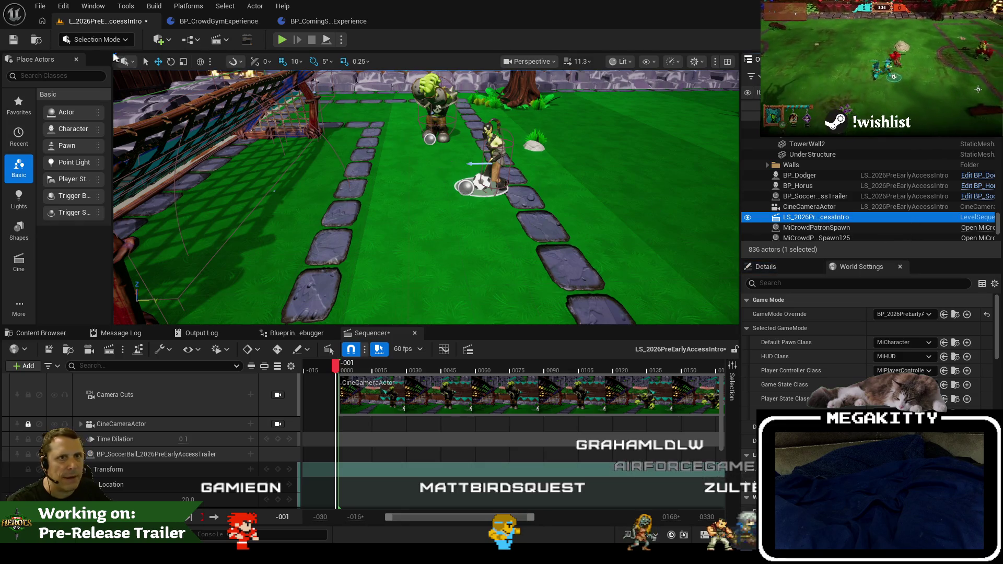
click(14, 39)
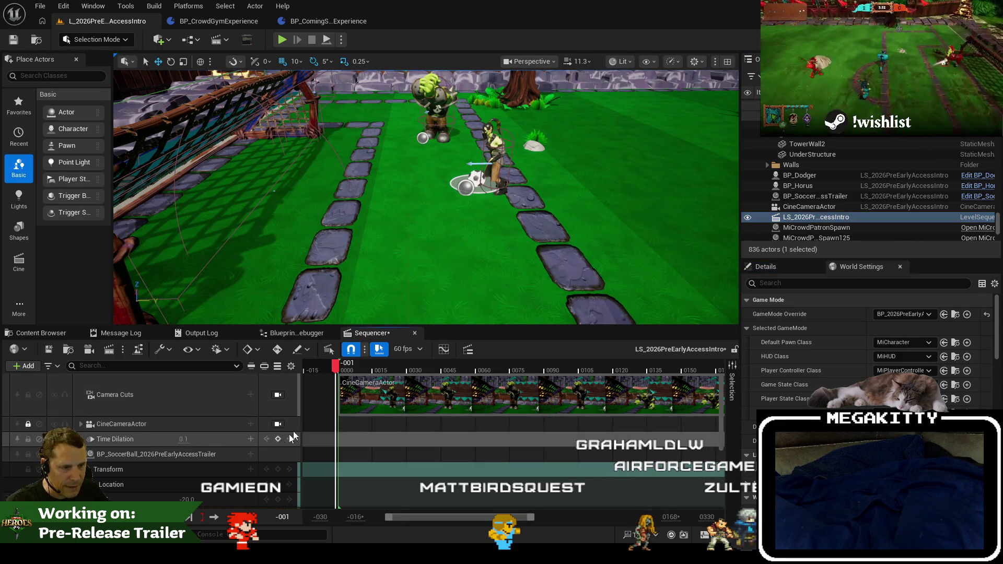
drag(336, 364, 340, 363)
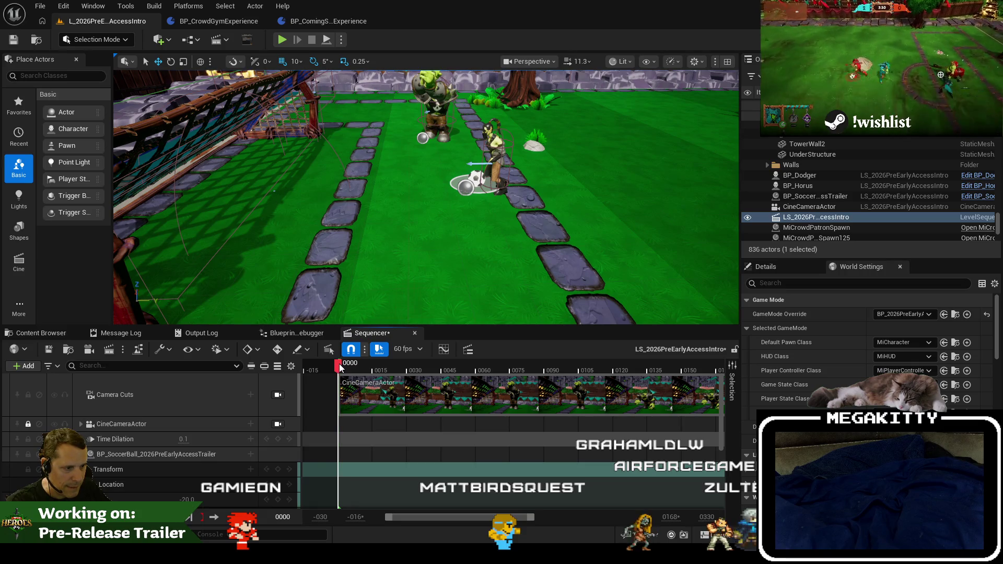
Key the ball's location at frame 0 with Y -3300 and scrub through frames 1-3 to check.
scroll(279, 459, down, 1)
click(277, 468)
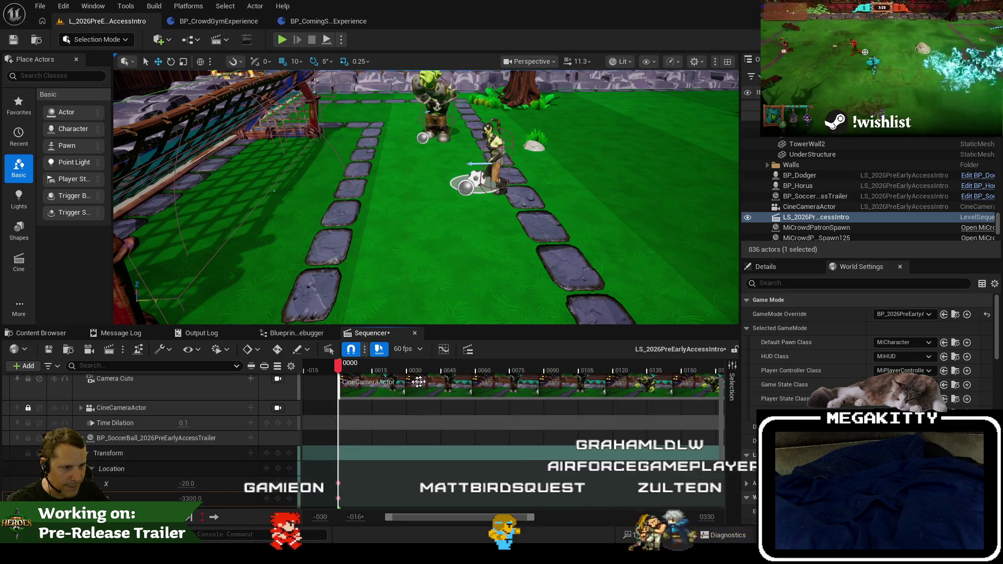
drag(338, 365, 345, 369)
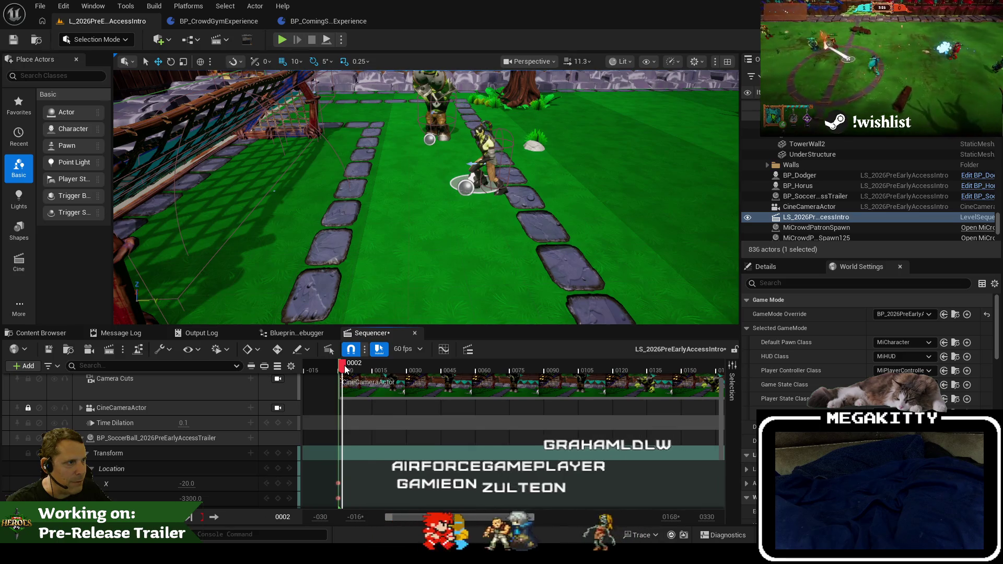
click(346, 364)
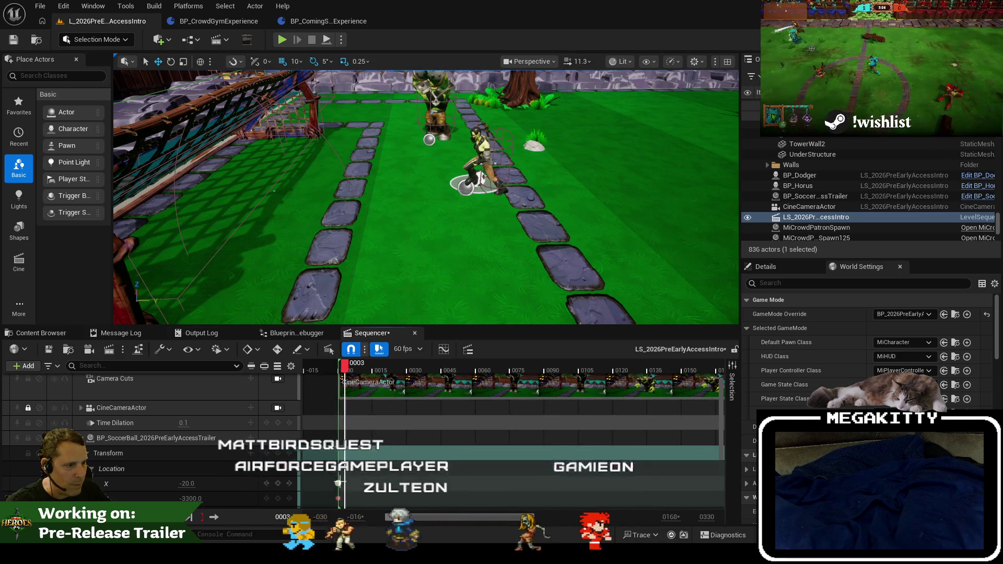
scroll(361, 450, down, 3)
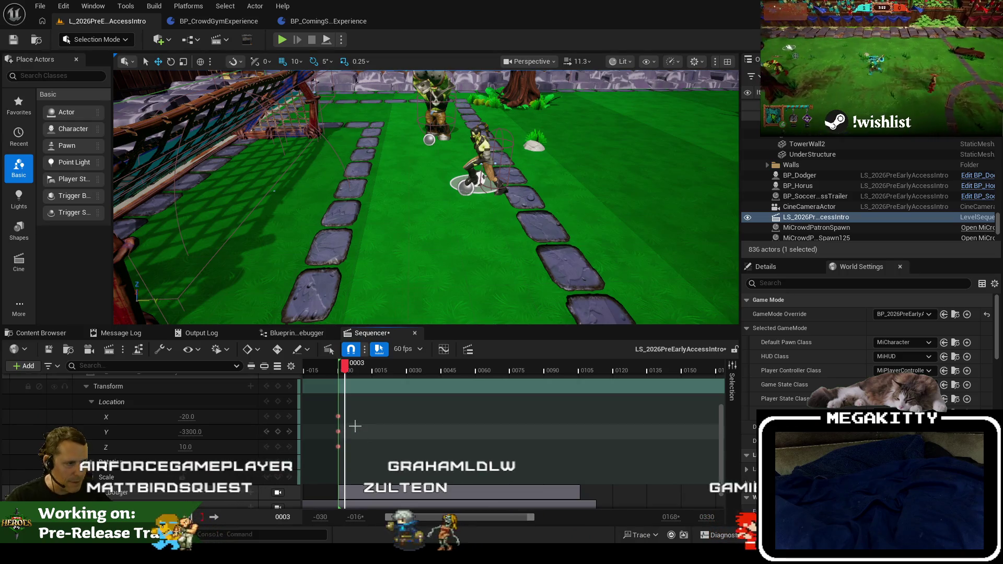
scroll(355, 426, up, 5)
scroll(355, 426, up, 2)
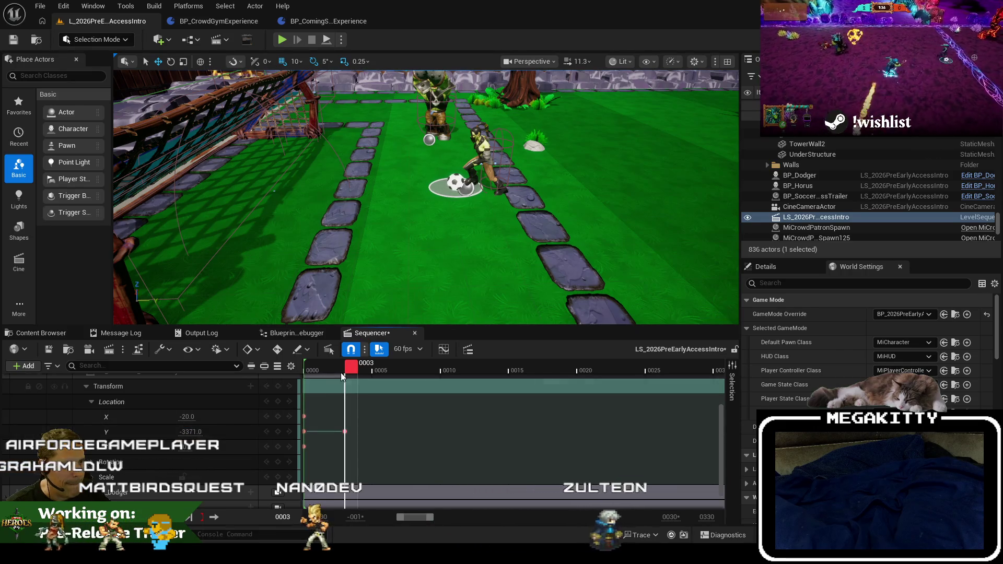
mouse_move(350, 366)
mouse_down()
mouse_move(311, 374)
mouse_move(352, 378)
mouse_move(314, 383)
mouse_move(401, 437)
mouse_up()
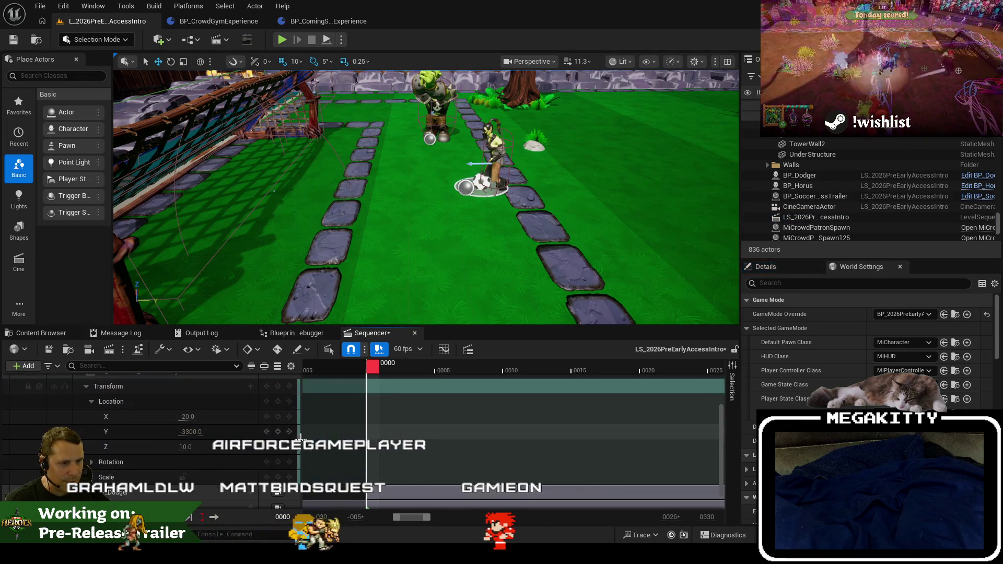
scroll(175, 402, up, 2)
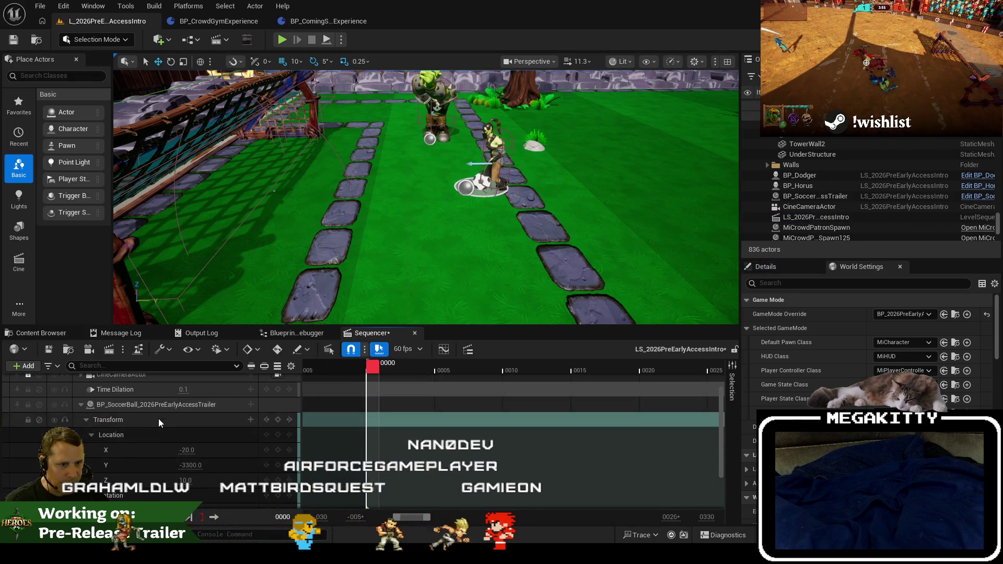
Delete the soccer ball's existing keyed track from the sequence.
scroll(158, 418, up, 3)
click(164, 453)
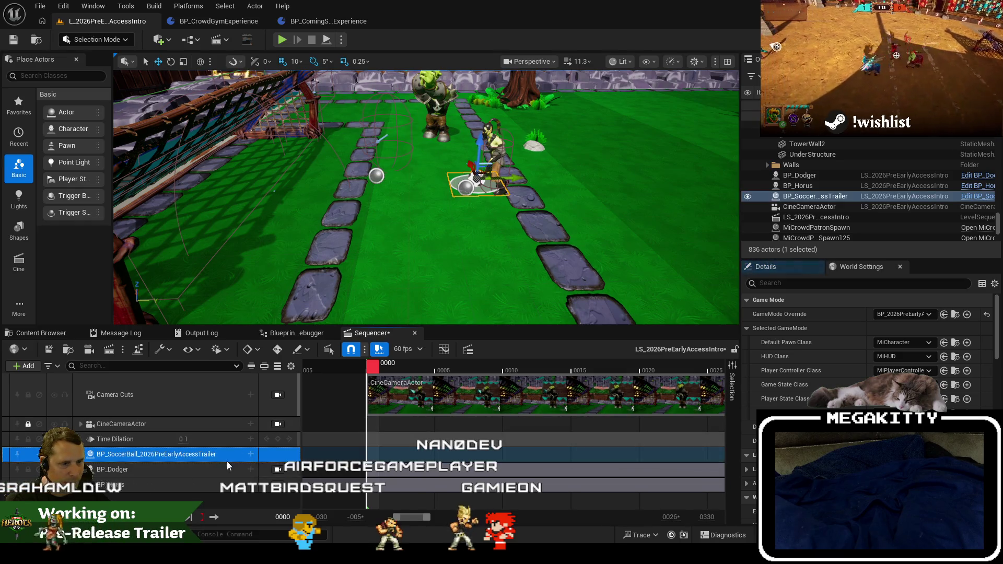
key(Delete)
mouse_move(379, 369)
mouse_down()
mouse_move(686, 371)
mouse_move(371, 370)
mouse_up()
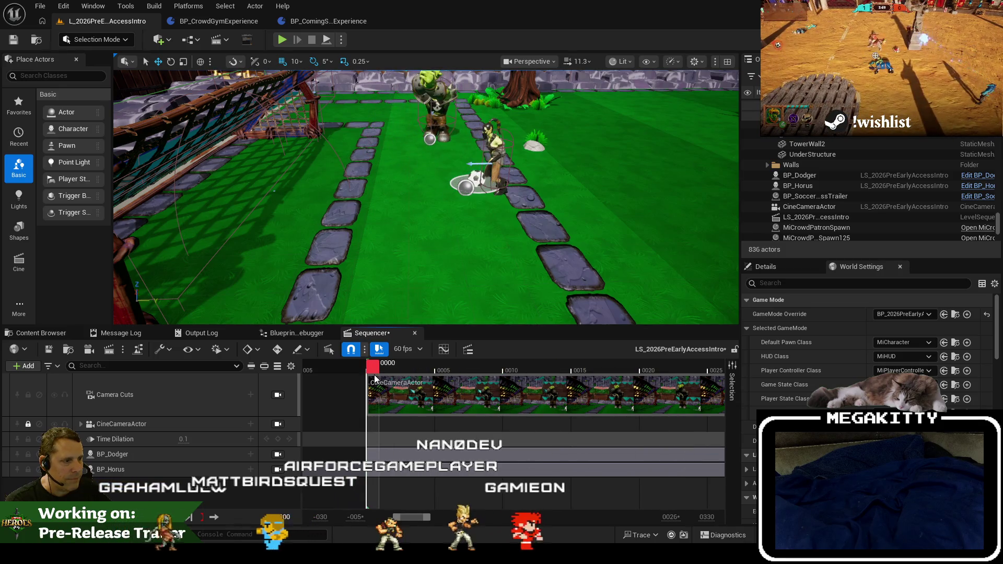
Re-add a BP_SoccerBall actor track and move it below Time Dilation.
click(807, 196)
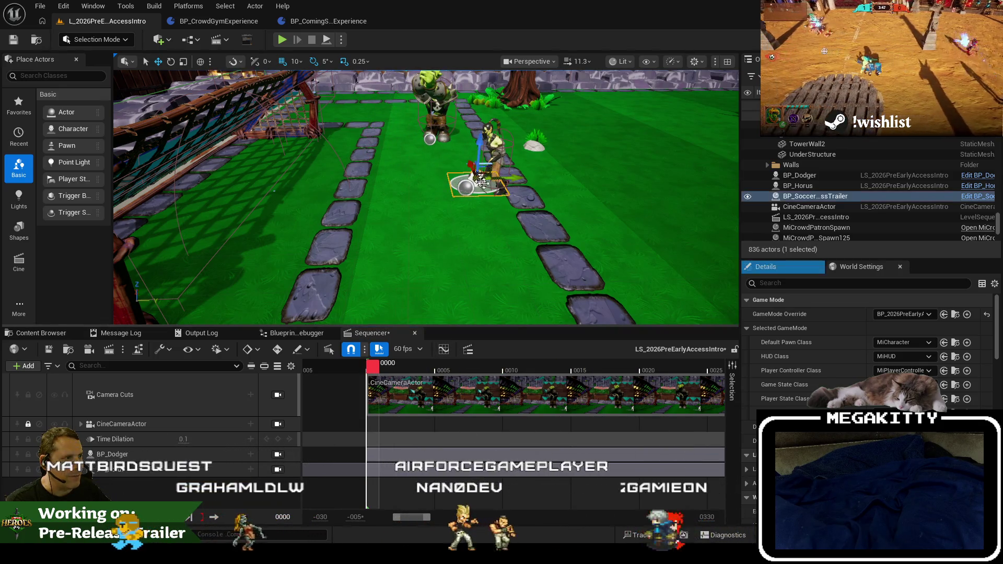
click(768, 265)
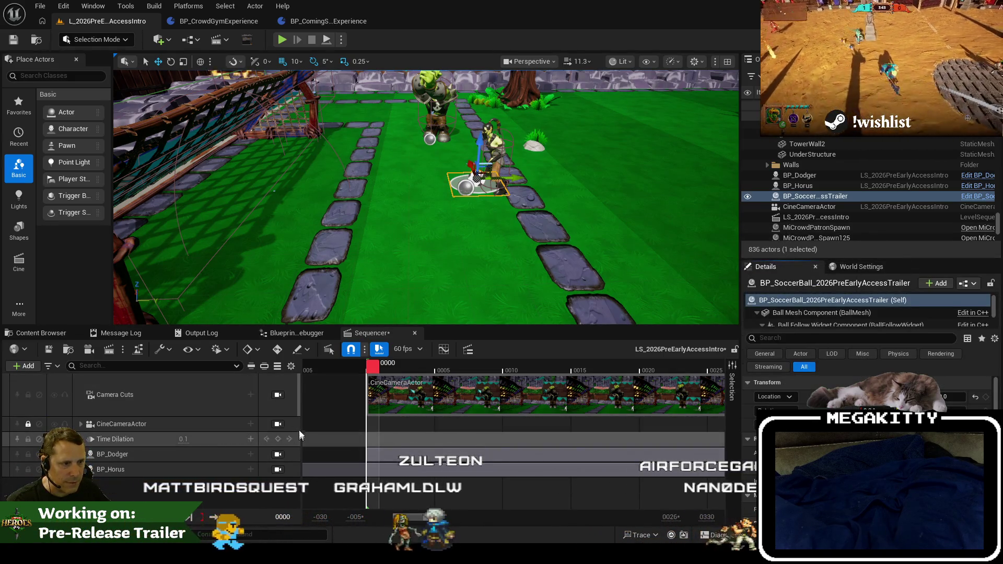
click(26, 366)
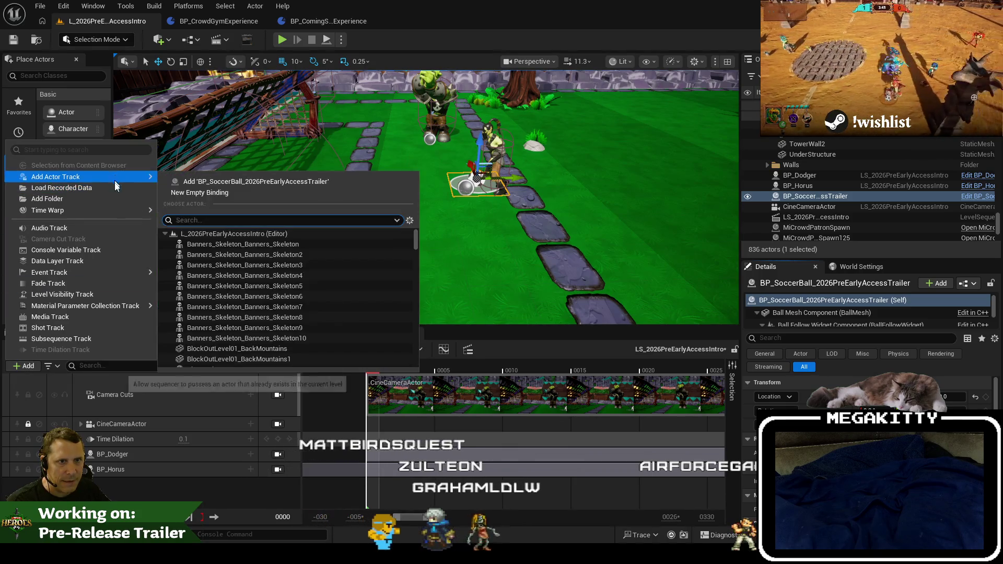
mouse_move(101, 174)
click(195, 182)
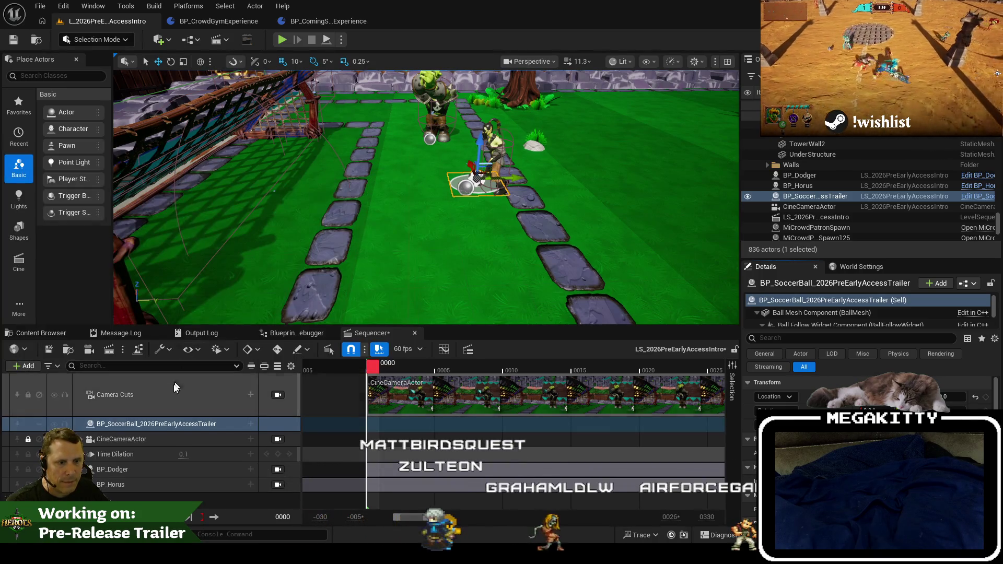
drag(157, 421, 156, 465)
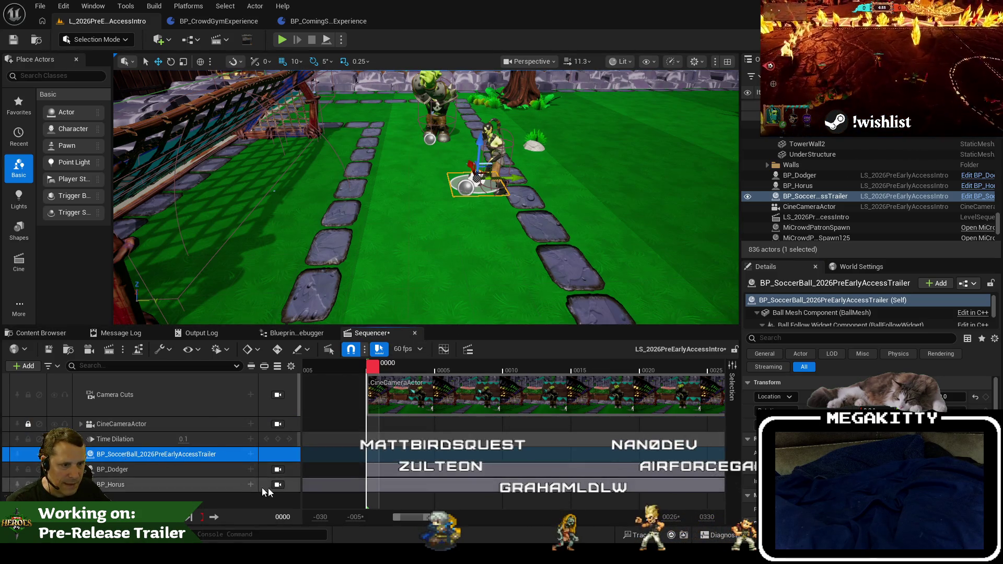
click(249, 456)
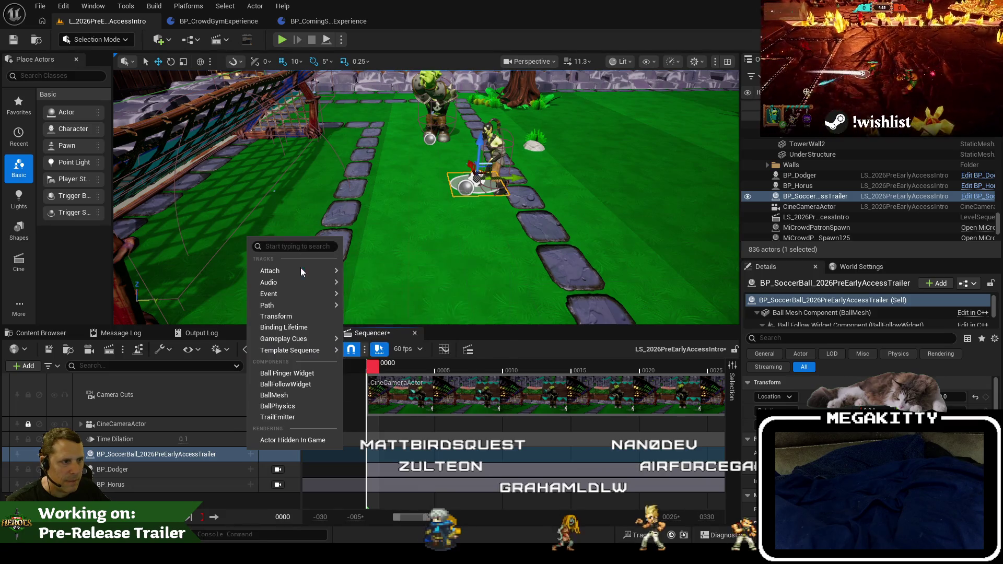
Attach the ball to BP_Dodger's CharacterMesh0 at the LeftFoot bone.
mouse_move(301, 271)
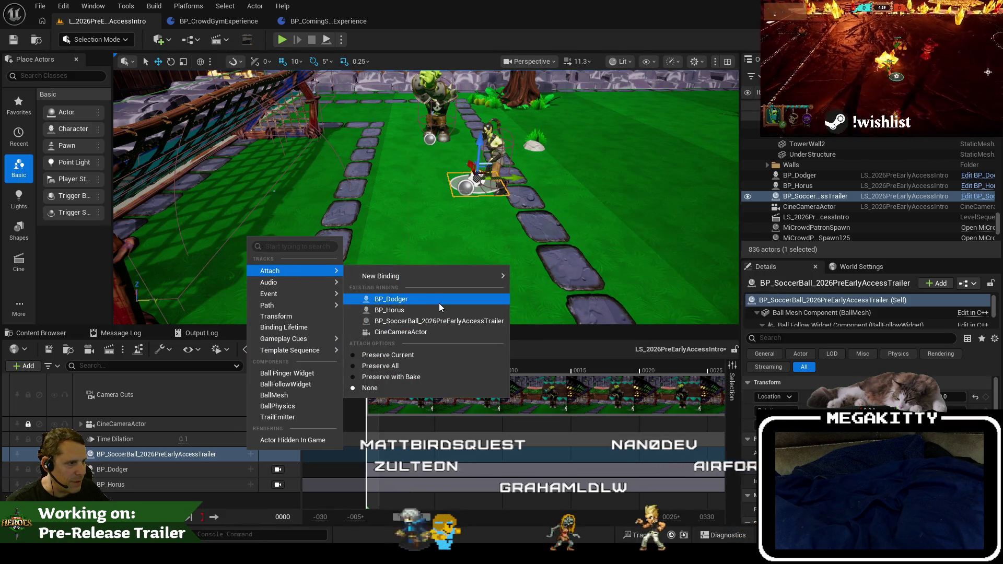
click(442, 302)
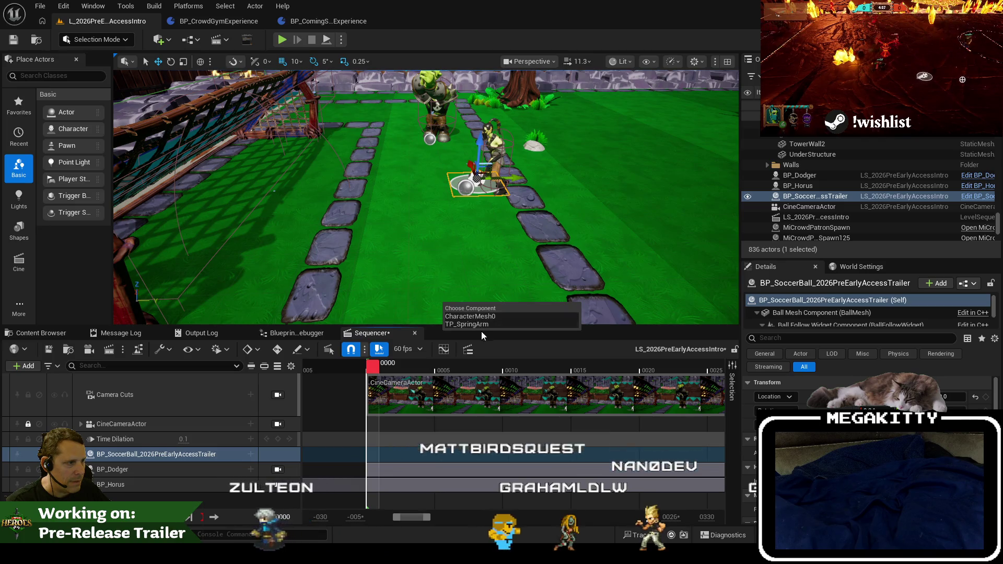
click(489, 317)
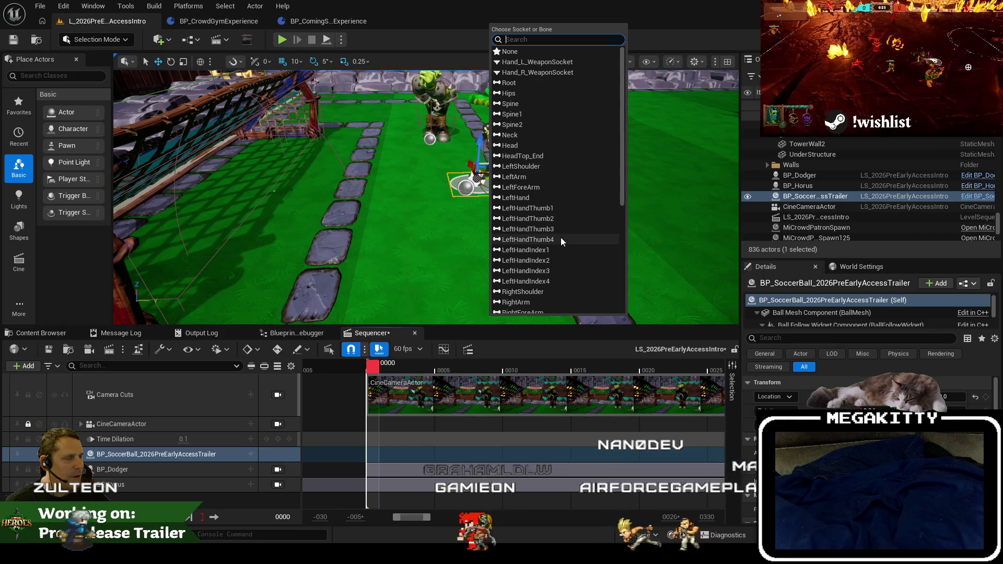
scroll(560, 238, down, 1)
scroll(571, 206, down, 1)
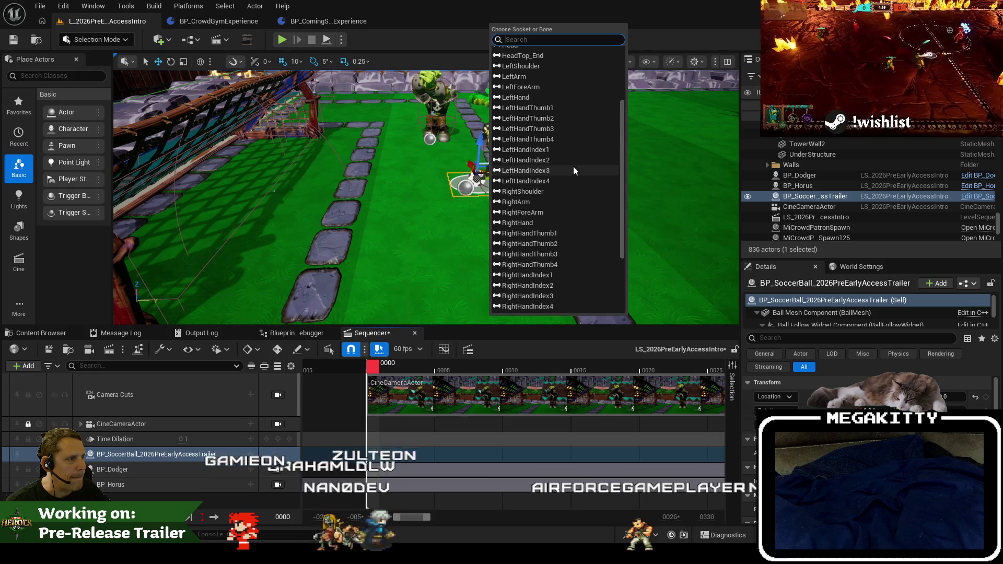
scroll(575, 172, down, 10)
click(538, 254)
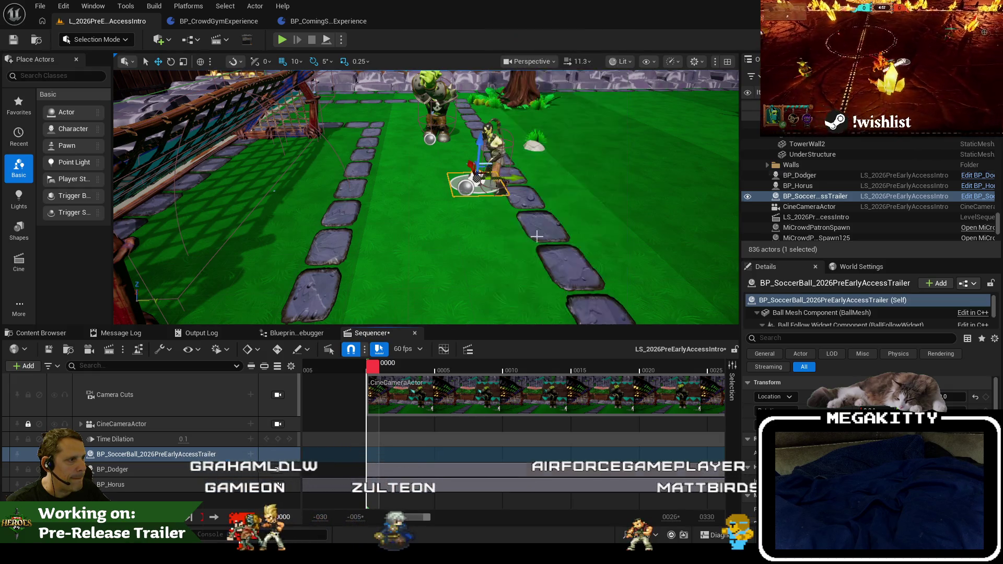
scroll(543, 192, down, 3)
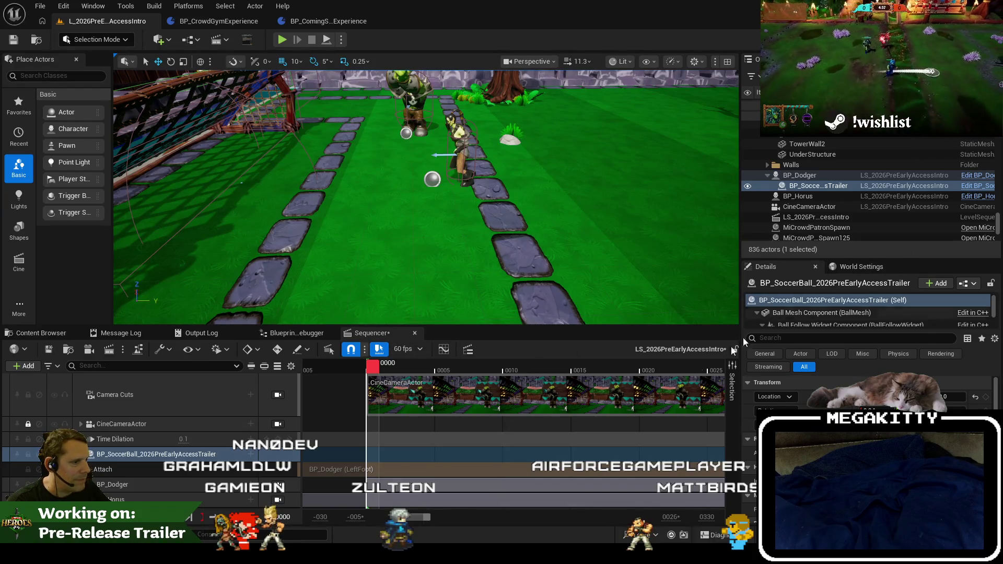
Add a Transform track to the soccer ball and expand its Location channels.
click(250, 454)
click(292, 316)
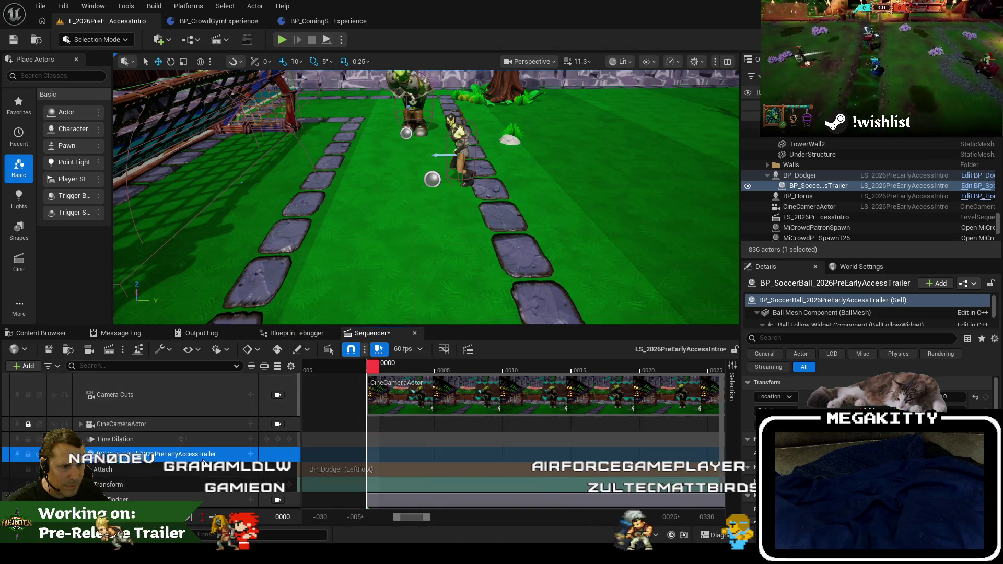
click(87, 485)
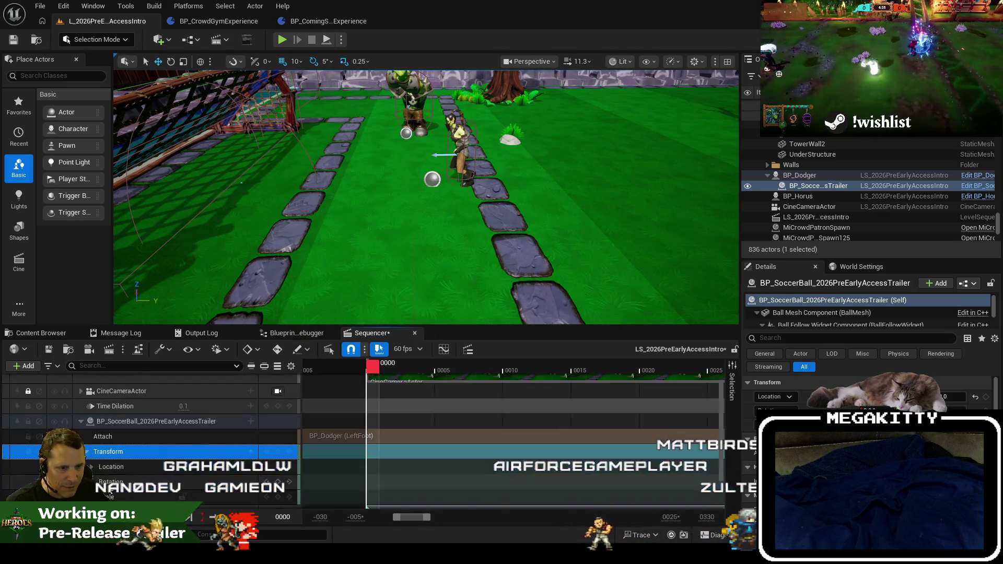
scroll(136, 452, down, 2)
click(139, 449)
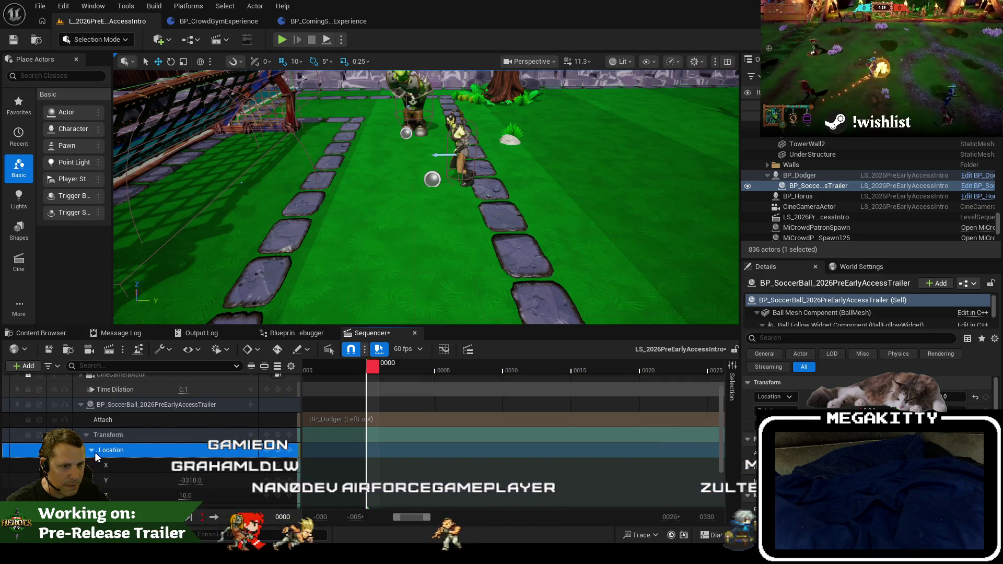
click(92, 450)
Change the ball's Location Y offset from -3310 to 0, then scrub to frame 7.
click(199, 462)
text(0)
key(Return)
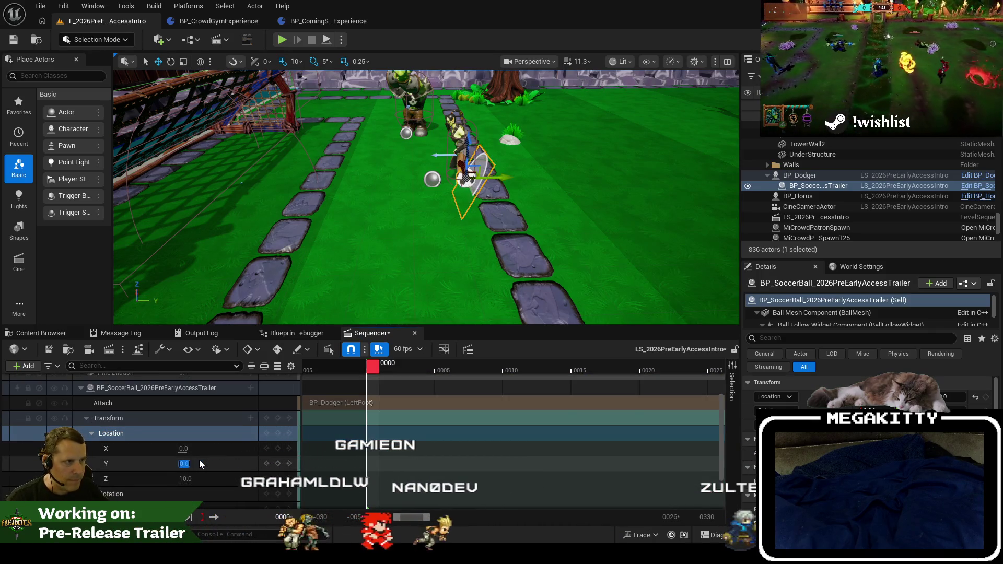
scroll(228, 462, down, 2)
click(91, 459)
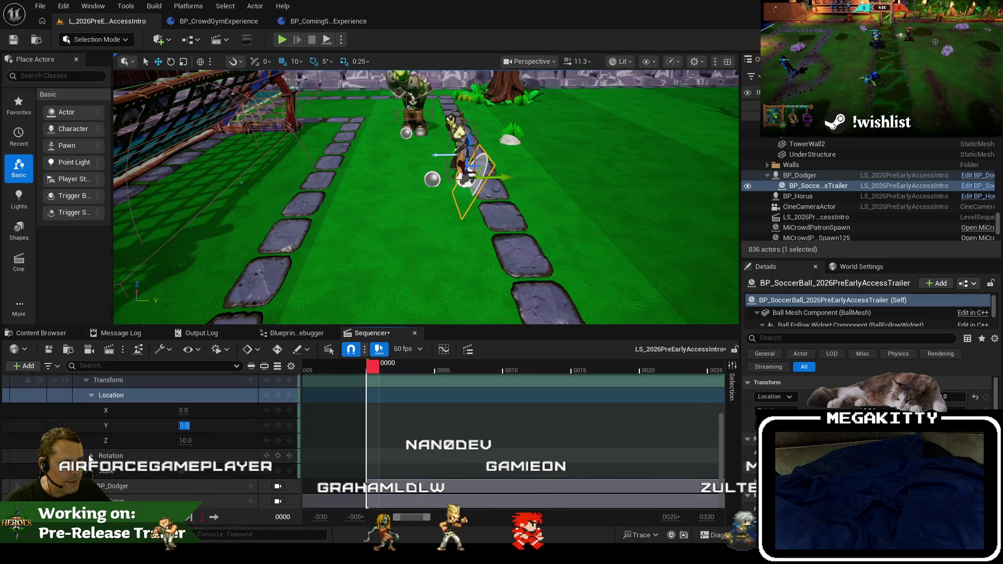
scroll(185, 484, down, 2)
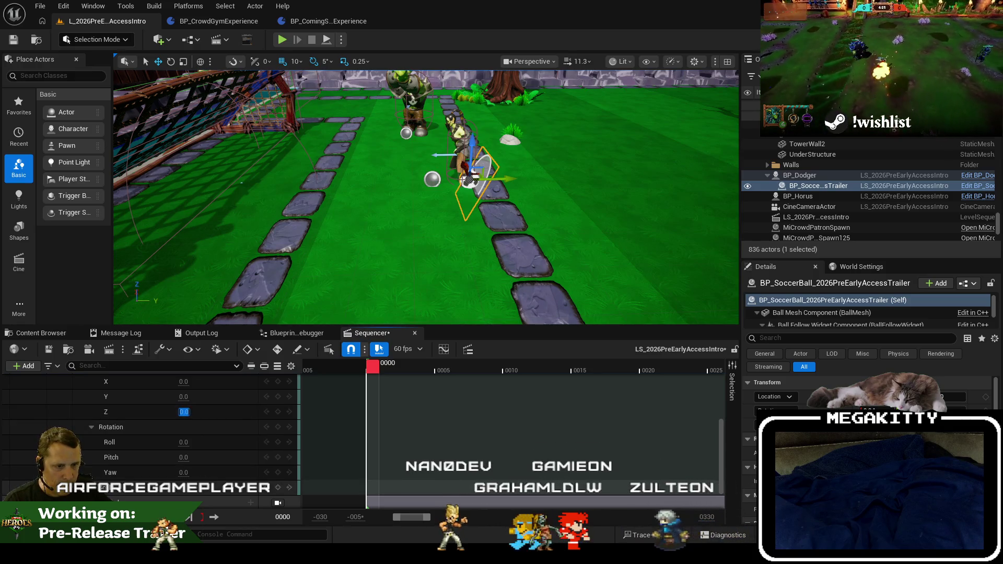
scroll(151, 433, up, 2)
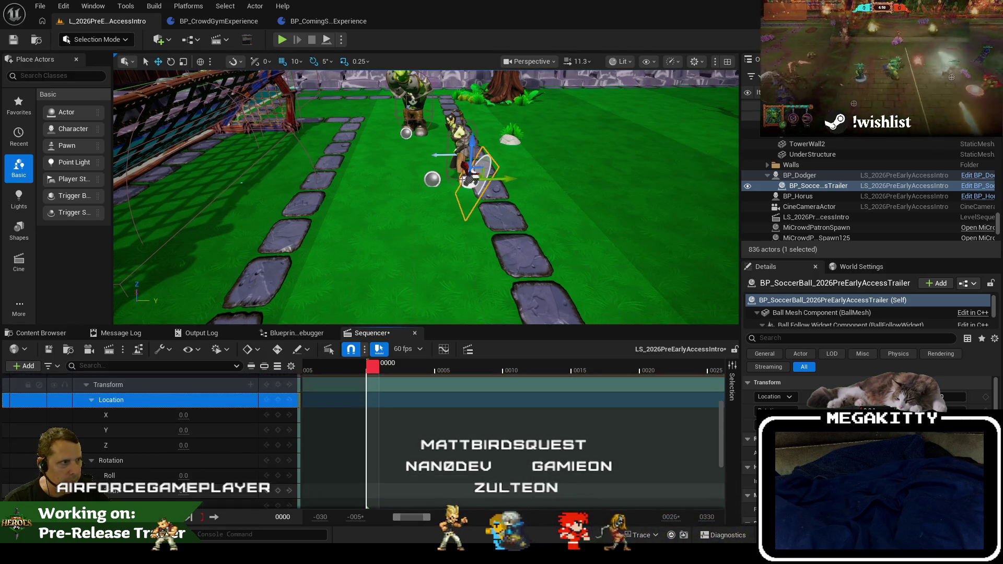
scroll(209, 387, up, 1)
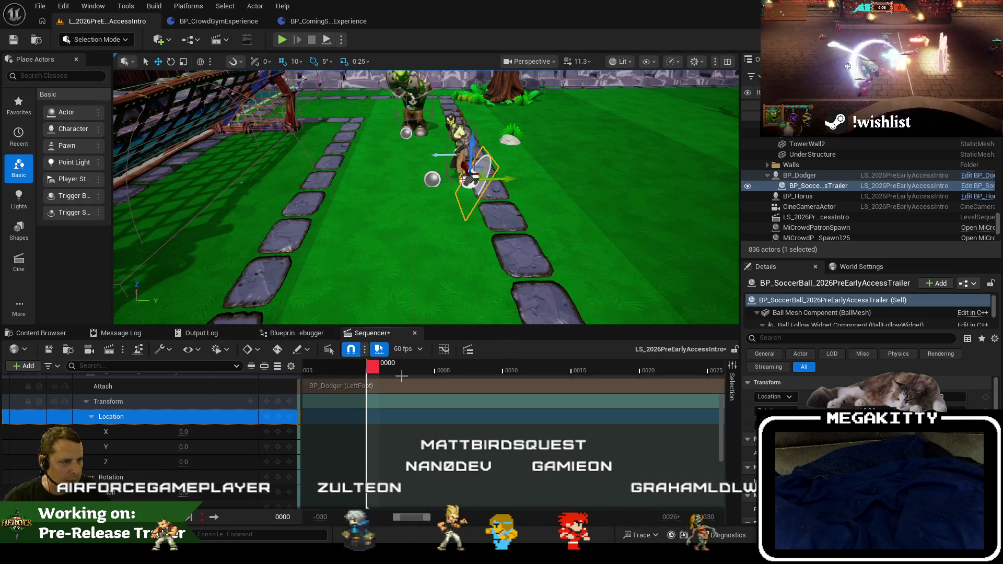
mouse_move(372, 369)
mouse_down()
mouse_move(731, 384)
mouse_move(368, 374)
mouse_up()
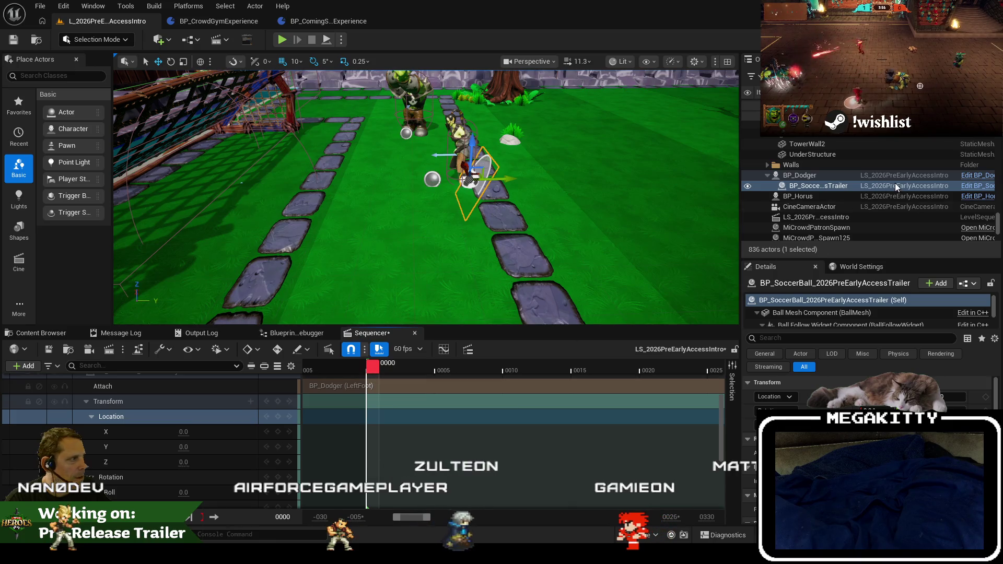
Inspect the ball's TrailEmitter, Ball Pinger Widget and Ball Follow Widget components, filtering Details by 'visi'.
scroll(825, 312, down, 2)
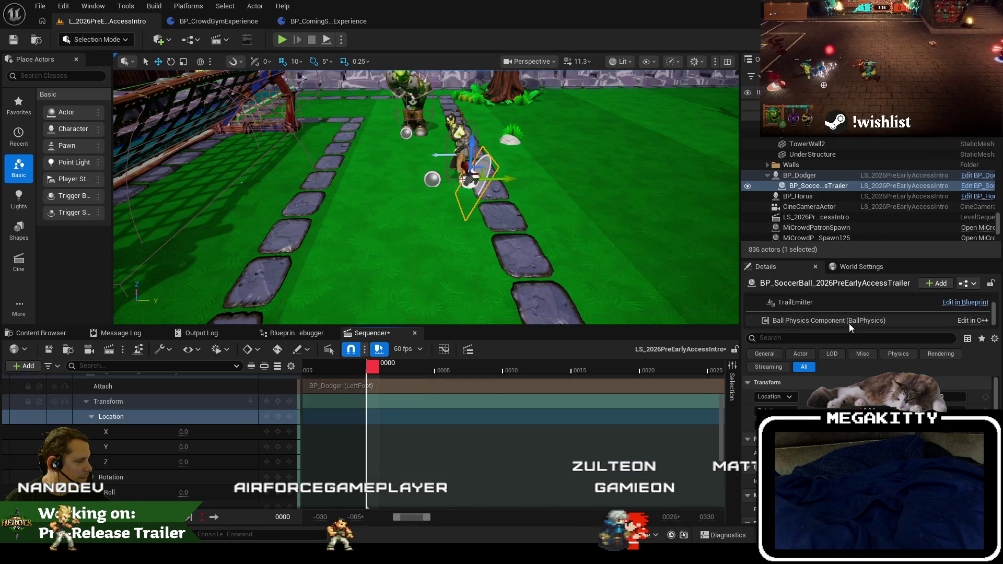
click(848, 319)
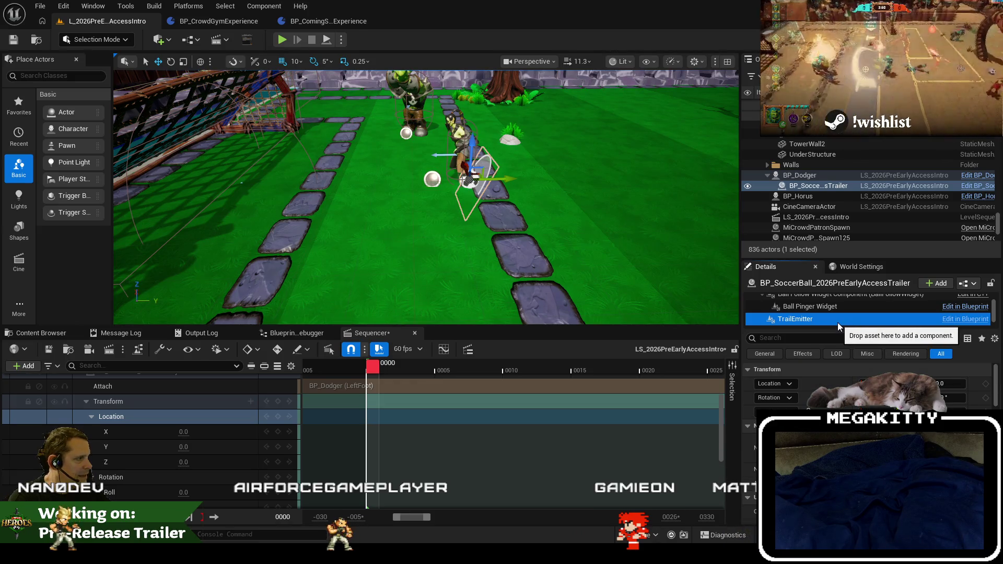
click(812, 337)
text(visi)
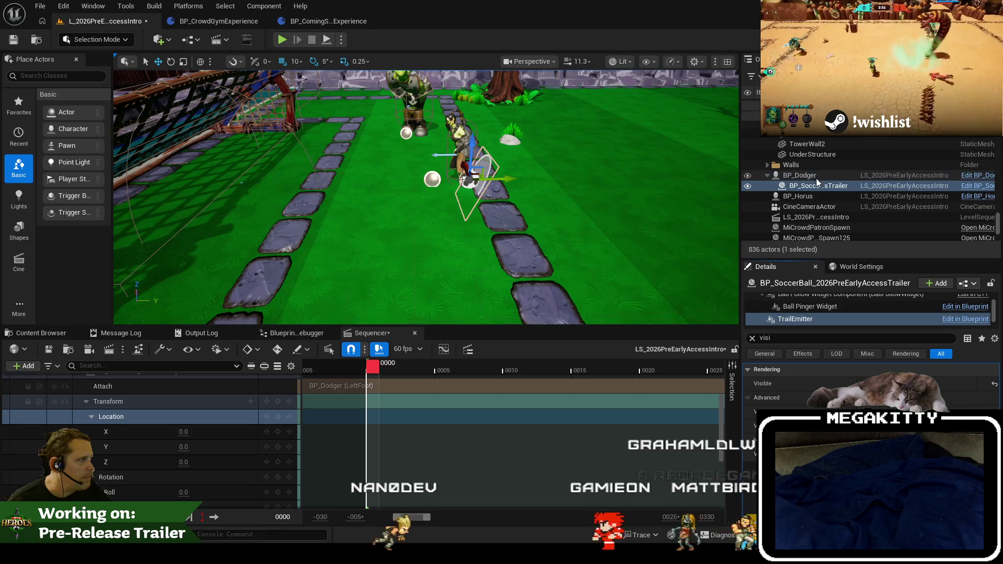
click(812, 308)
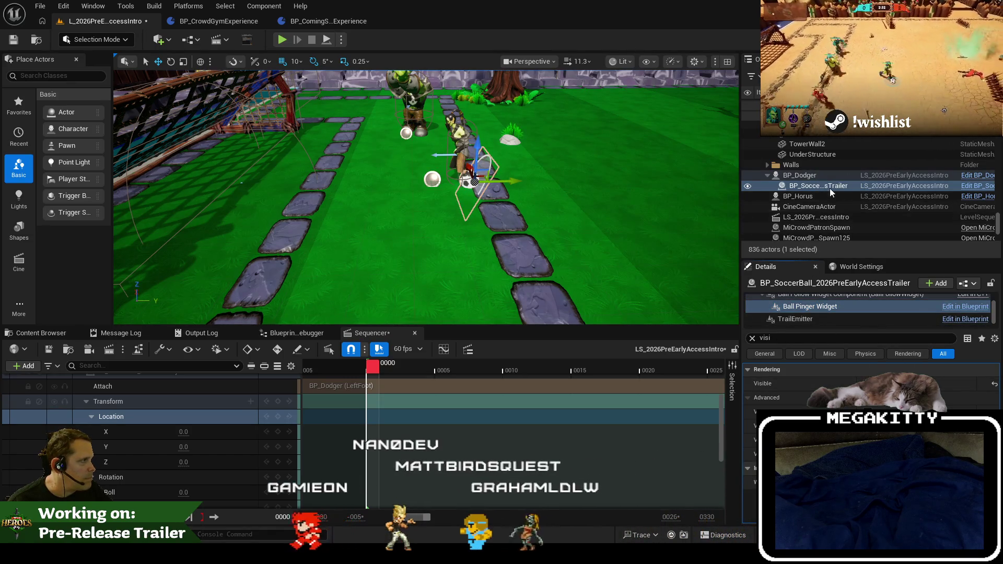
scroll(826, 312, up, 1)
click(833, 312)
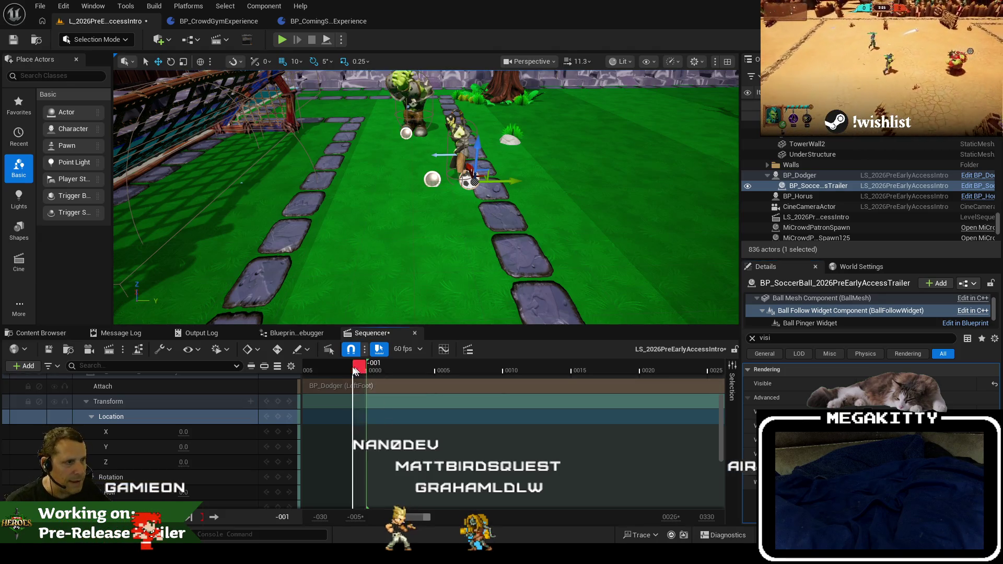
Scrub the shot to frame 8 and select the ball's Attach track.
mouse_move(380, 365)
mouse_down()
mouse_move(519, 368)
mouse_move(483, 376)
mouse_move(503, 374)
mouse_move(371, 369)
mouse_up()
scroll(179, 427, up, 2)
click(155, 423)
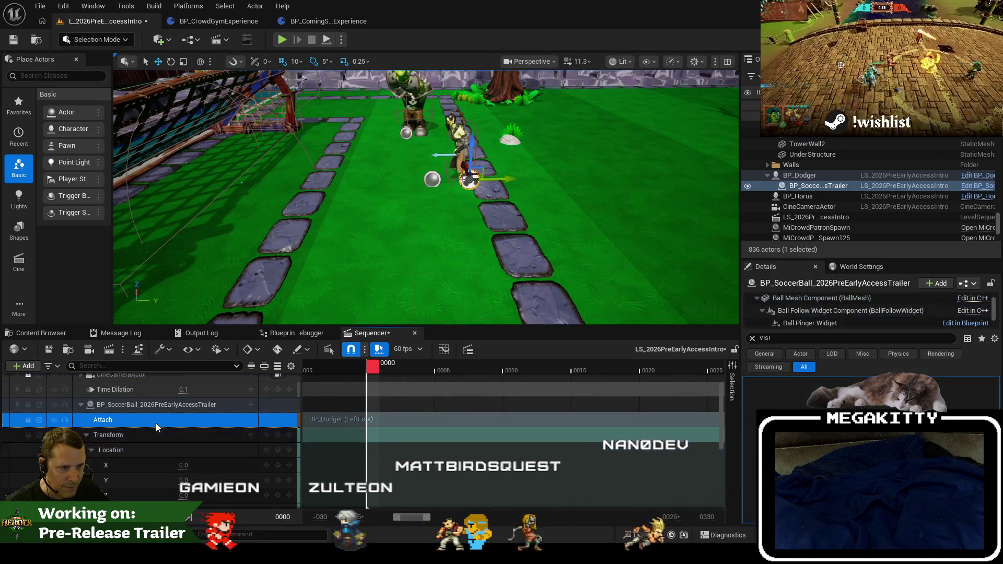
click(355, 413)
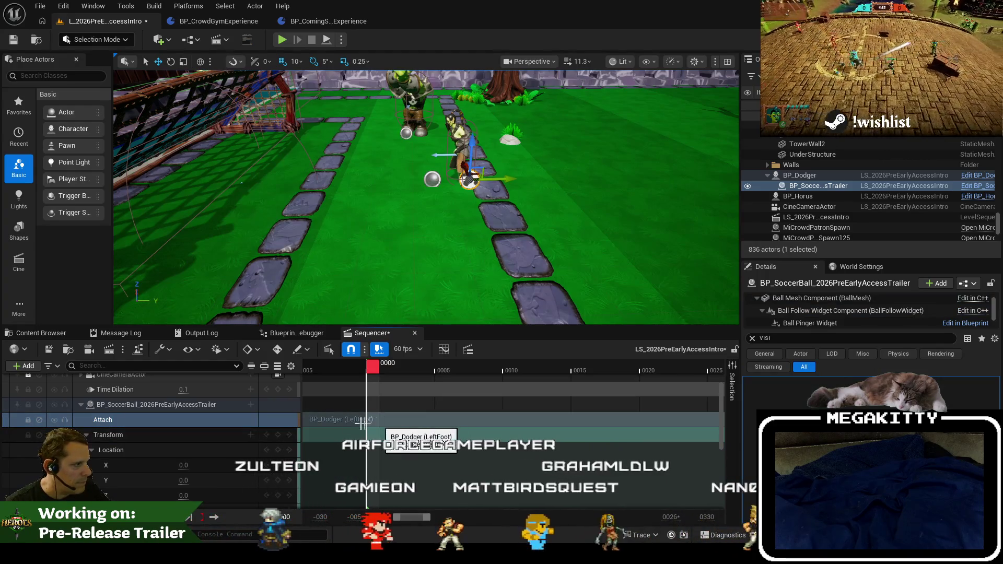
Change the Attach section's socket name from LeftFoot to RightFoot.
click(750, 337)
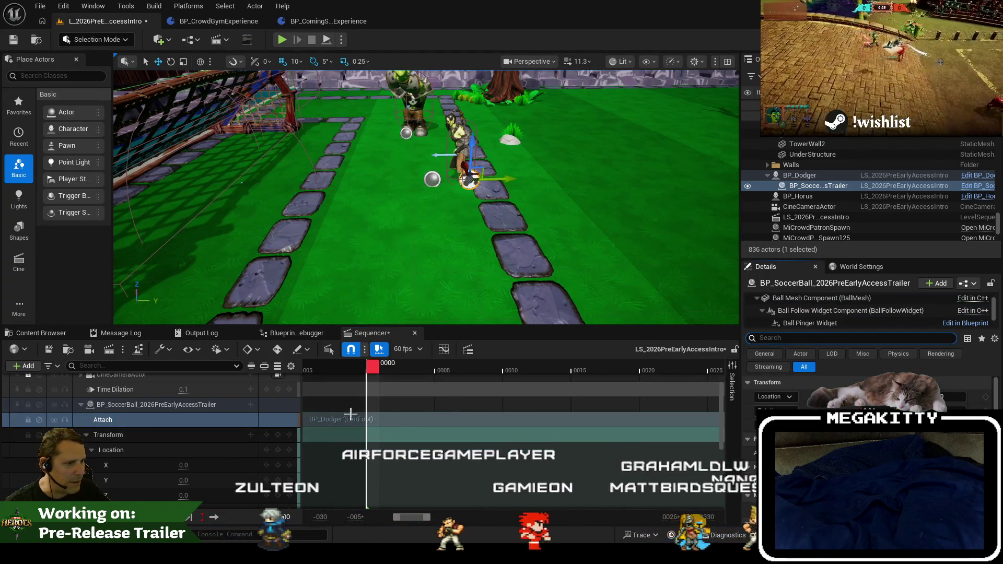
right_click(326, 418)
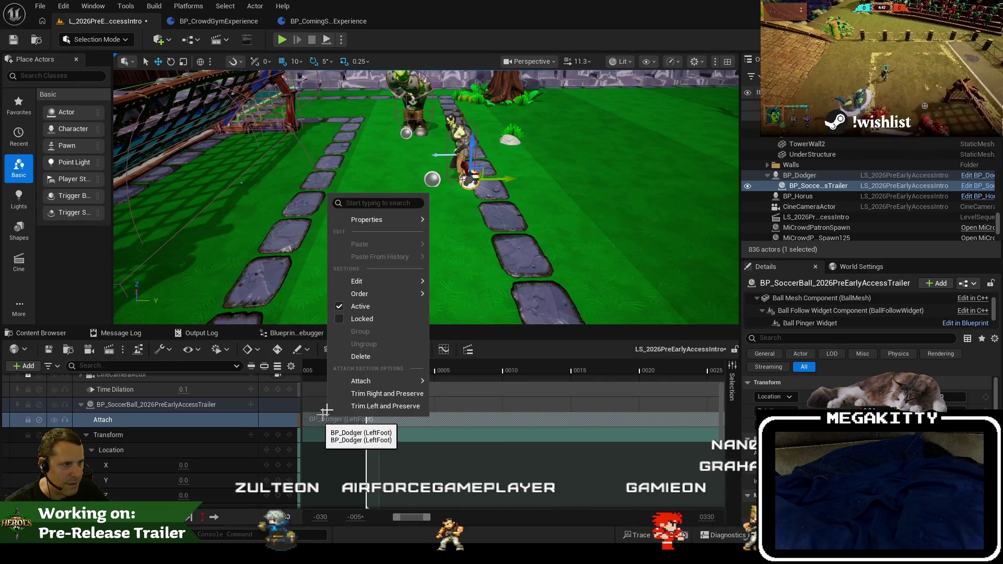
mouse_move(385, 223)
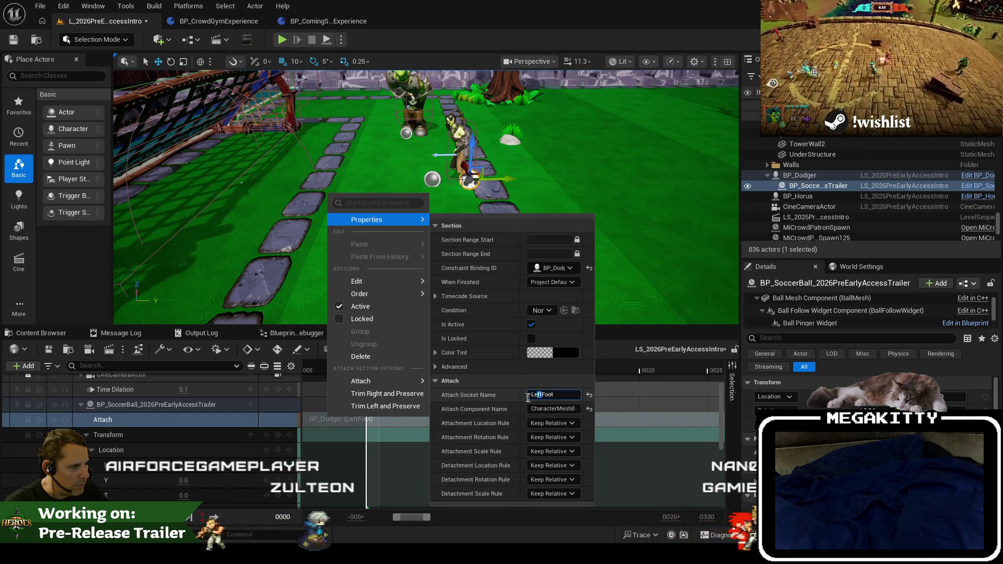
text(Right)
key(Return)
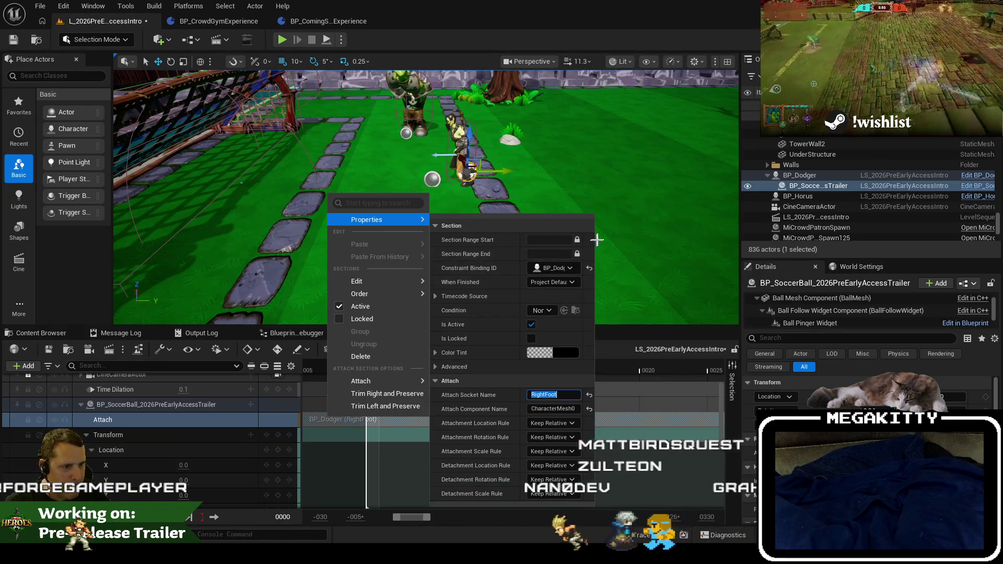
click(440, 39)
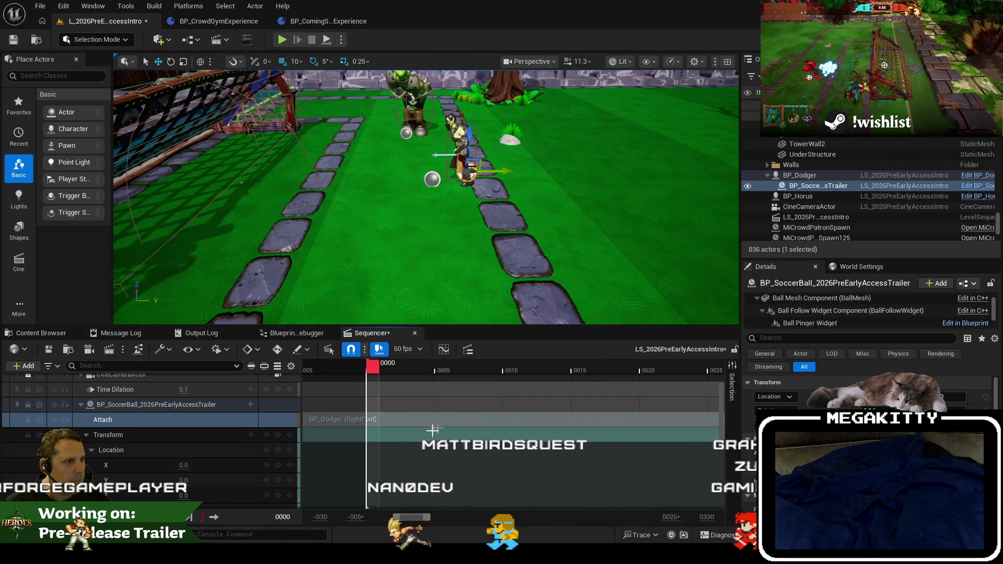
Preview the shot through frame 21, then drag the ball's Location Y offset sideways.
drag(379, 372, 491, 375)
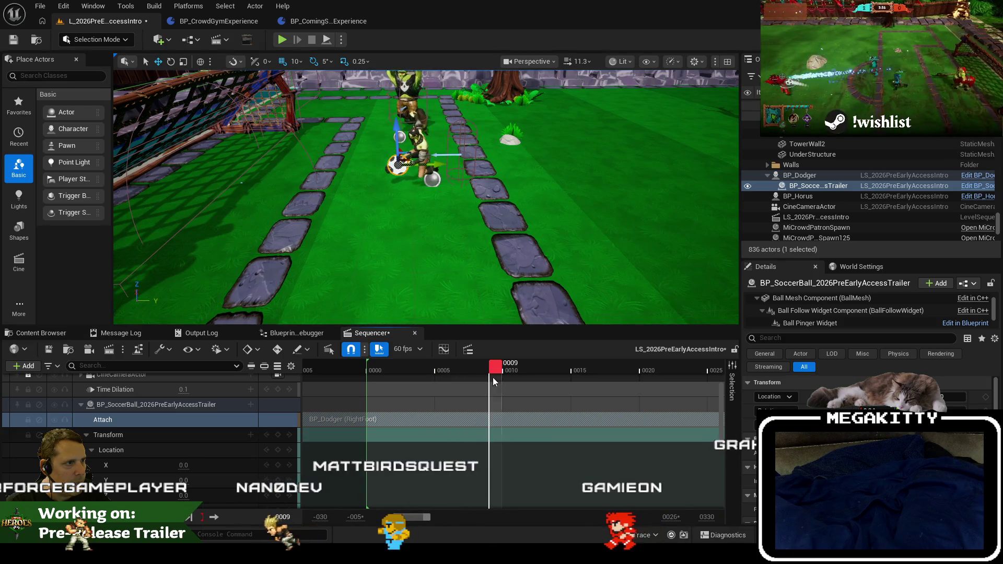
mouse_move(606, 372)
mouse_down()
mouse_move(377, 375)
mouse_move(569, 383)
mouse_move(372, 377)
mouse_up()
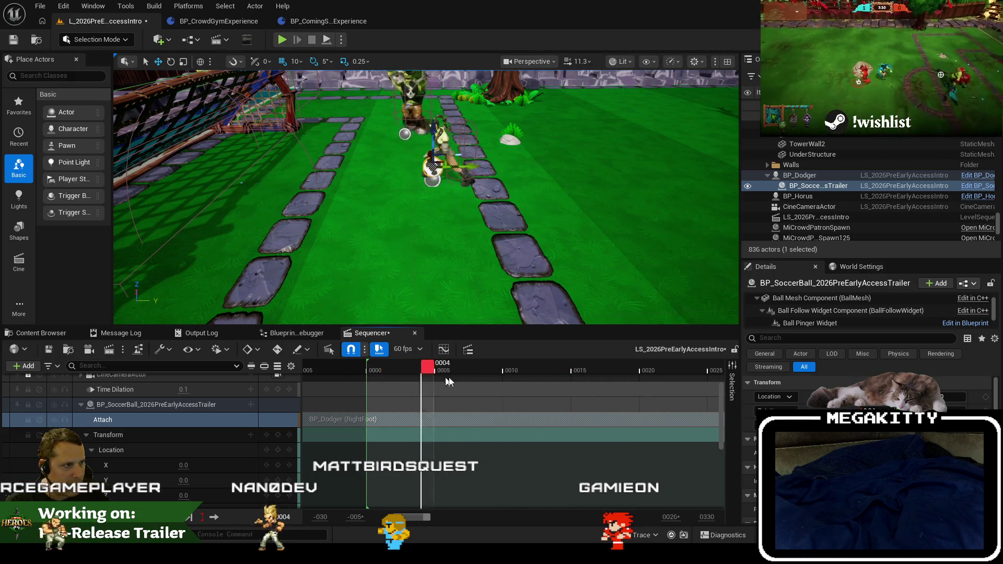
drag(440, 382, 662, 384)
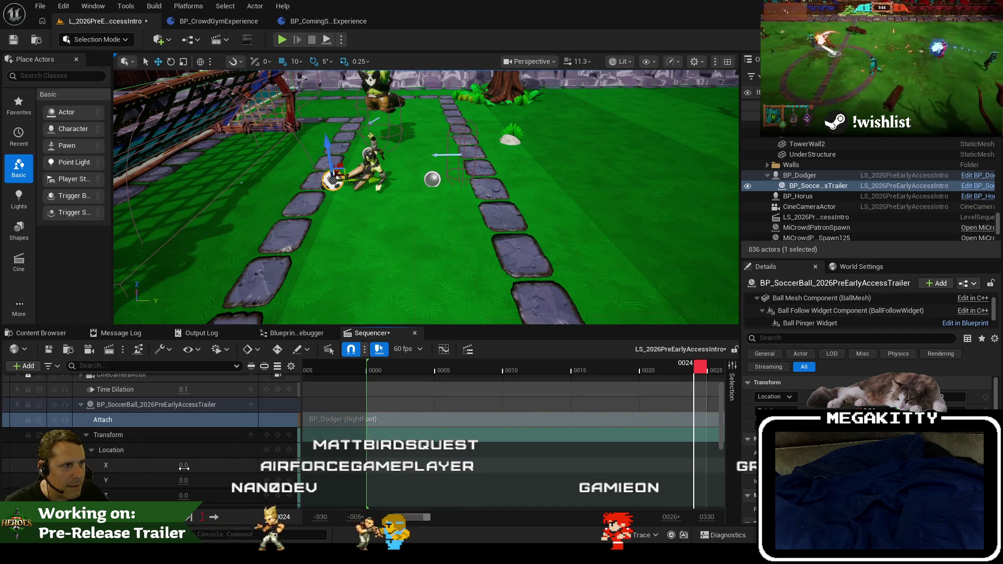
mouse_move(180, 478)
mouse_down()
mouse_move(206, 479)
mouse_move(195, 494)
mouse_up()
Set the ball's Location Y offset to -5 and X offset to 0.
text(-5)
key(Return)
key(Return)
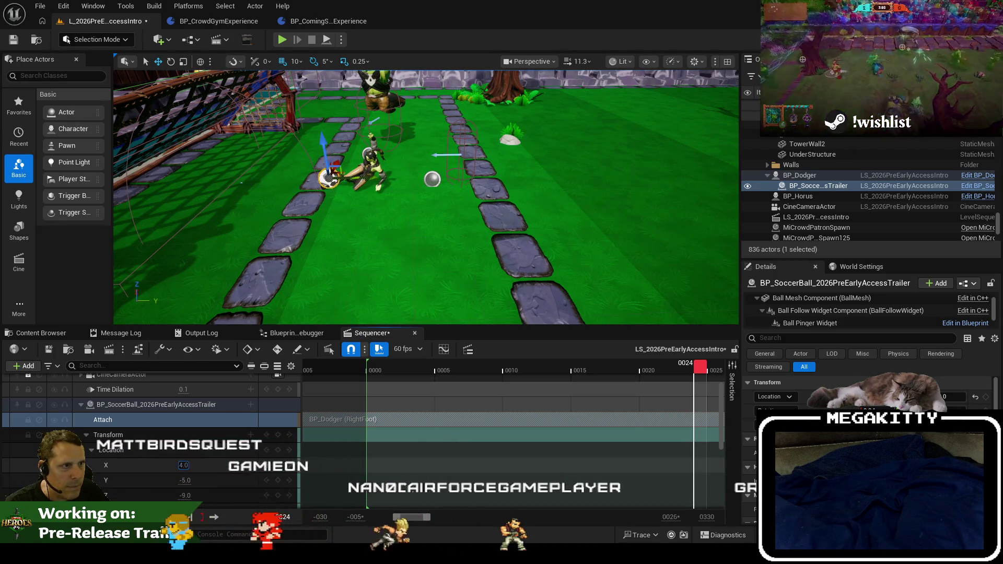
key(Return)
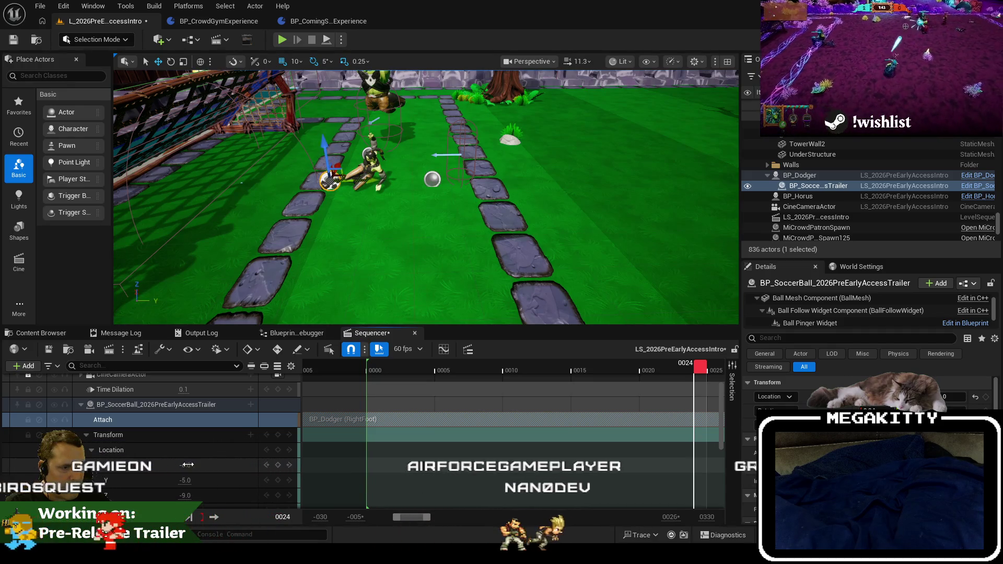
click(187, 464)
text(0)
key(Return)
Set the ball's offset to Y -40 and Z -30.0, then scrub back to frame 4.
click(184, 480)
text(9)
key(Return)
click(187, 493)
text(9)
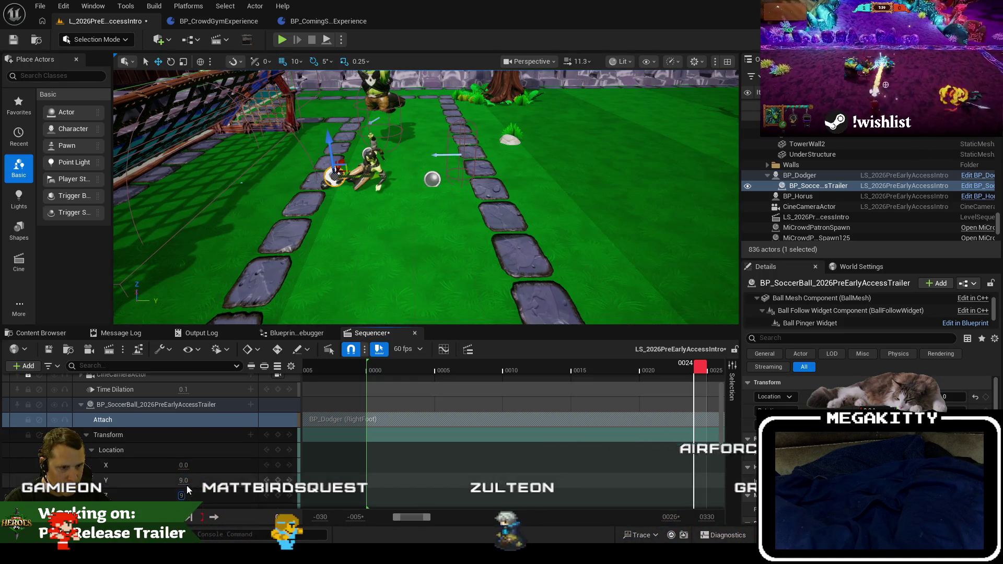
key(Return)
click(187, 481)
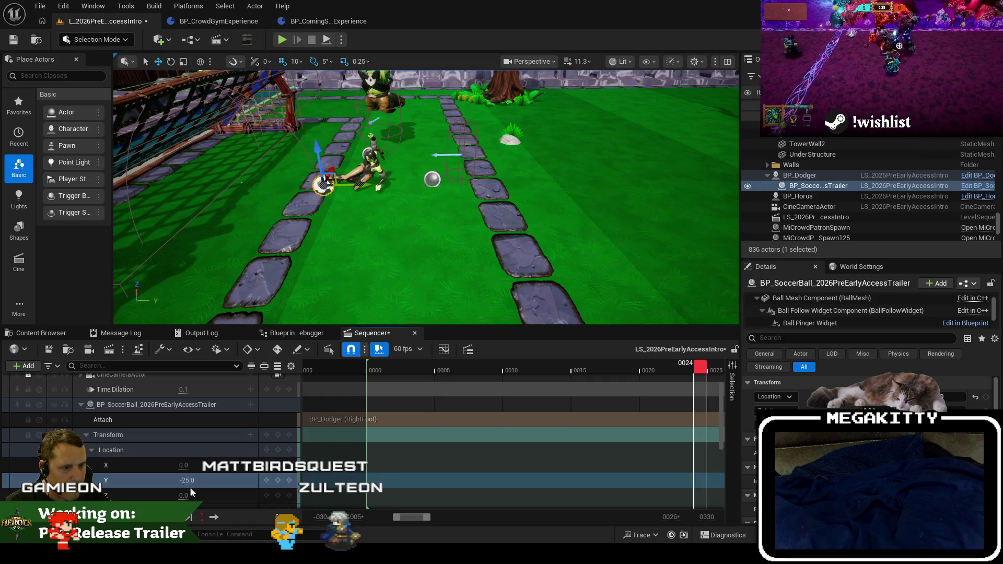
key(Return)
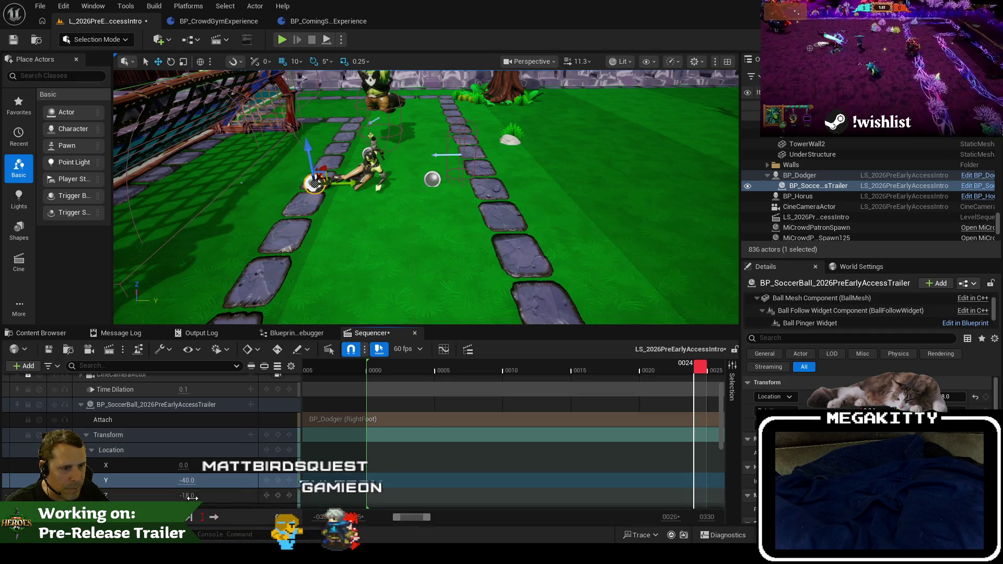
key(Return)
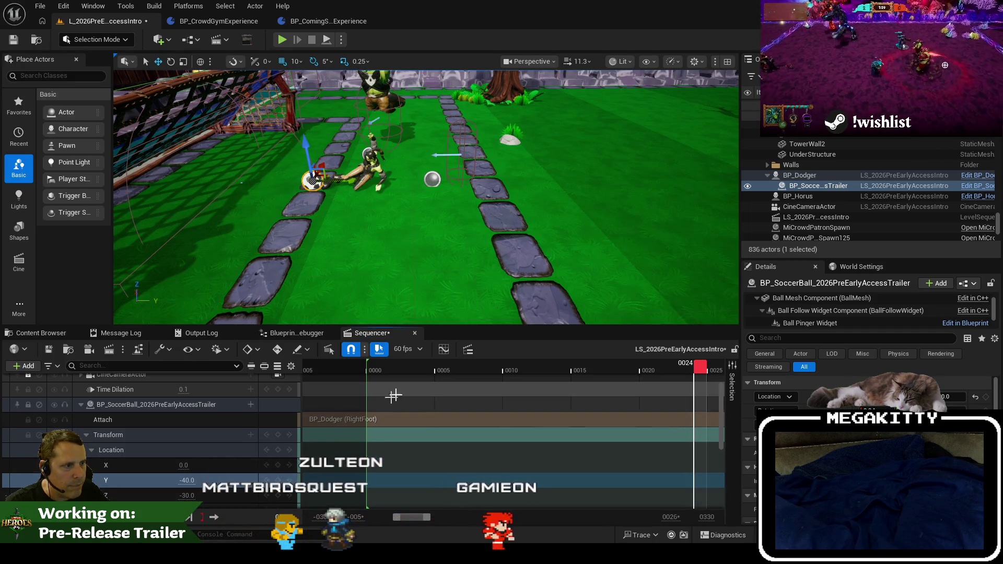
mouse_move(706, 372)
mouse_down()
mouse_move(420, 383)
mouse_move(614, 383)
mouse_up()
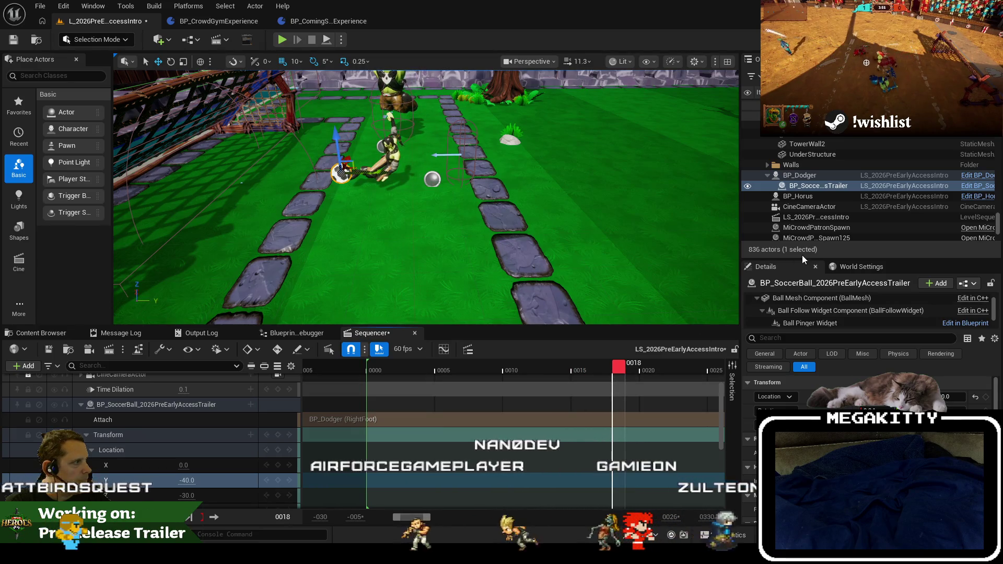
Shift a Location key by two frames near frame 17, then start a Play-in-Editor session.
click(819, 219)
click(818, 228)
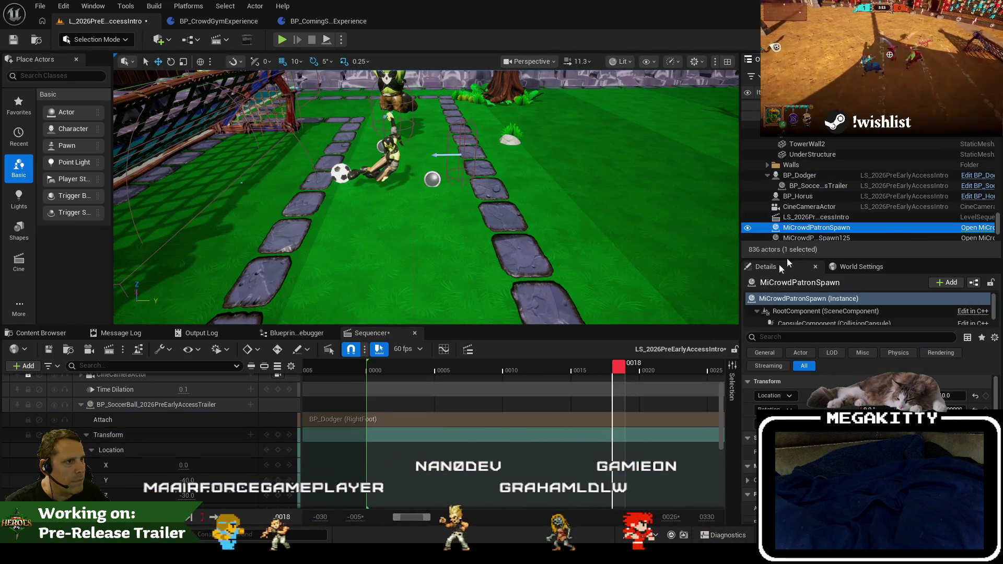
mouse_move(517, 373)
mouse_down()
mouse_move(497, 379)
mouse_move(586, 393)
mouse_move(372, 392)
mouse_move(640, 413)
mouse_move(743, 396)
mouse_up()
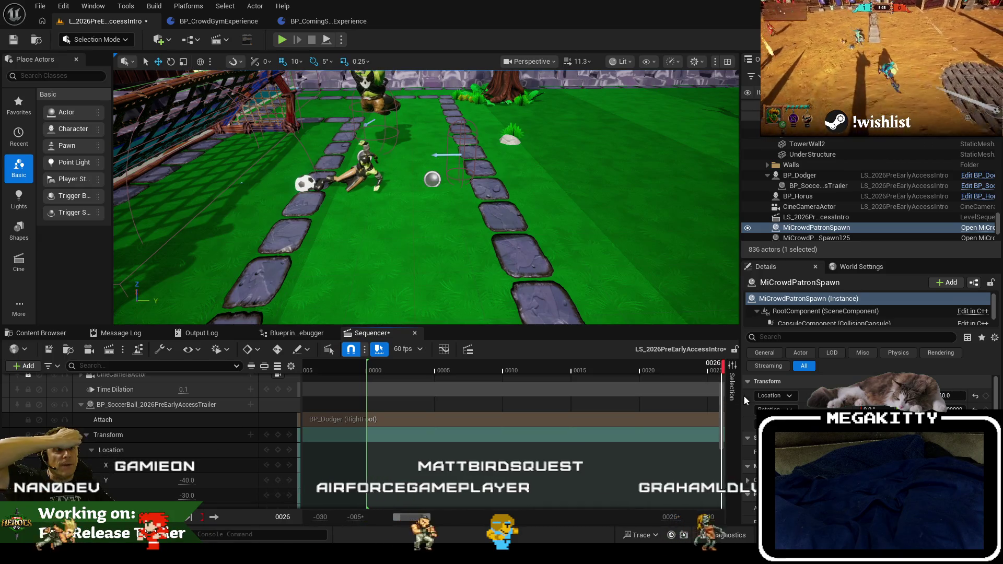
click(597, 397)
mouse_move(625, 467)
mouse_down()
mouse_move(603, 471)
mouse_move(629, 468)
mouse_up()
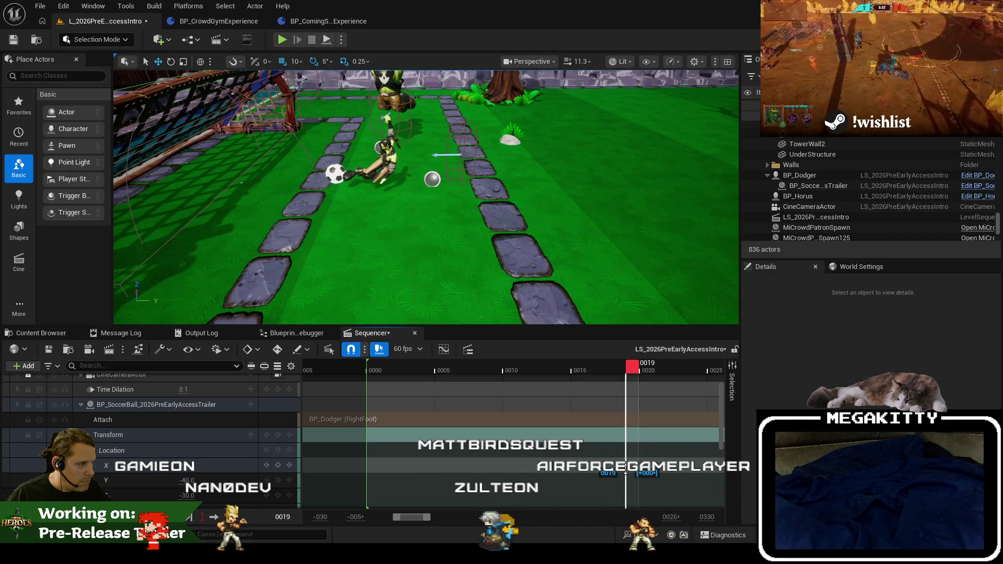
scroll(533, 415, down, 5)
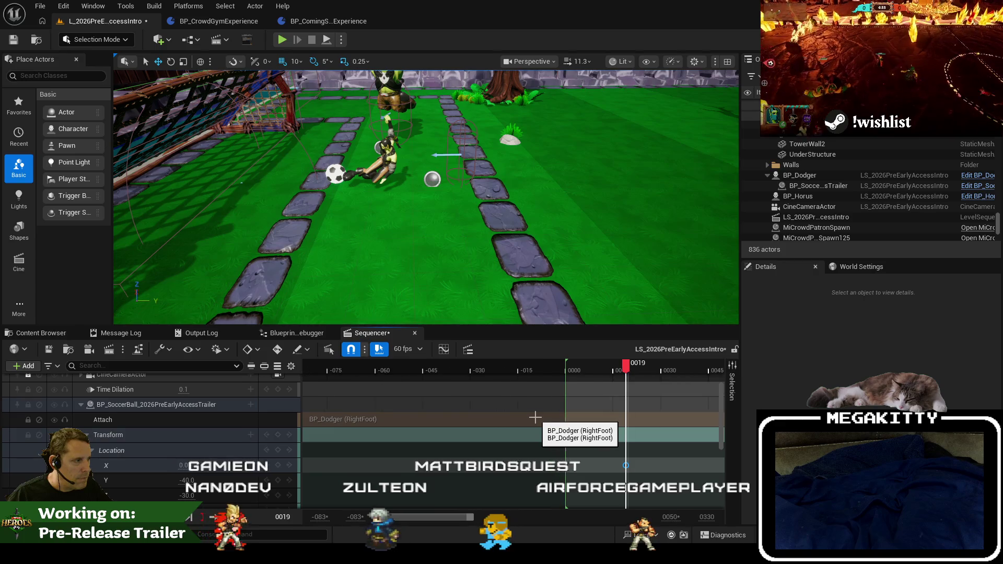
scroll(493, 383, right, 5)
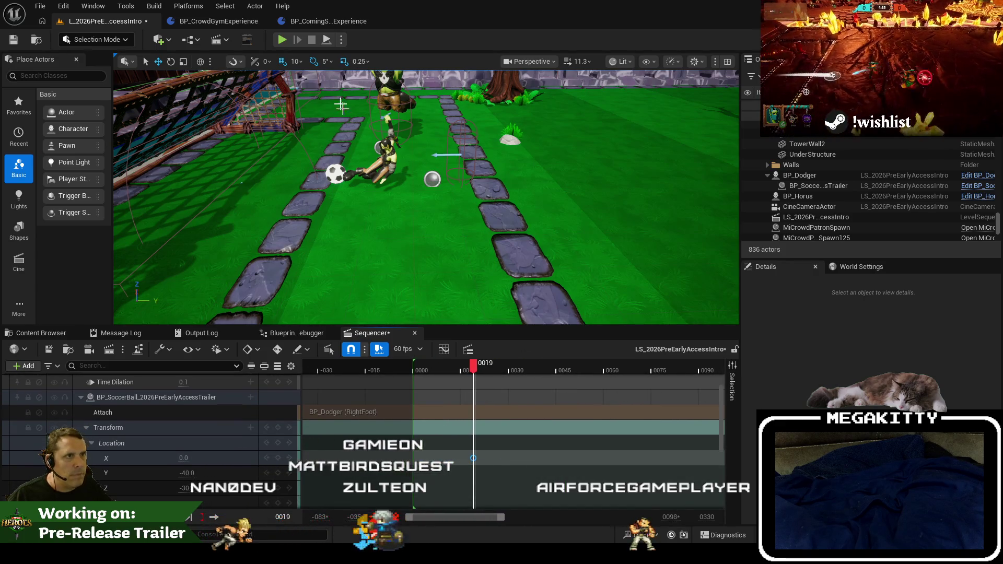
click(282, 40)
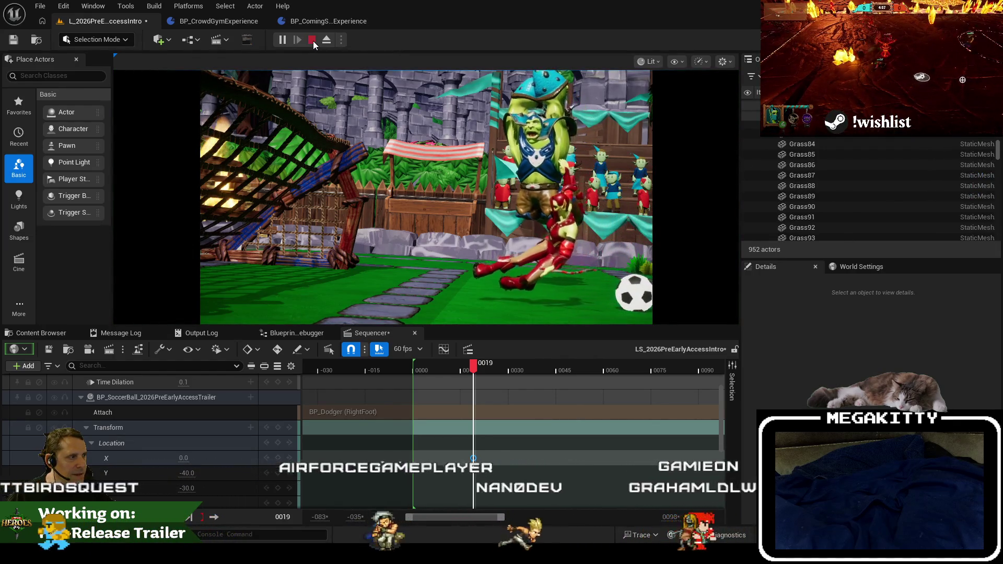
Stop the play sessions, rewind the sequence to frame 0000, and select the ball's Attach track.
click(312, 41)
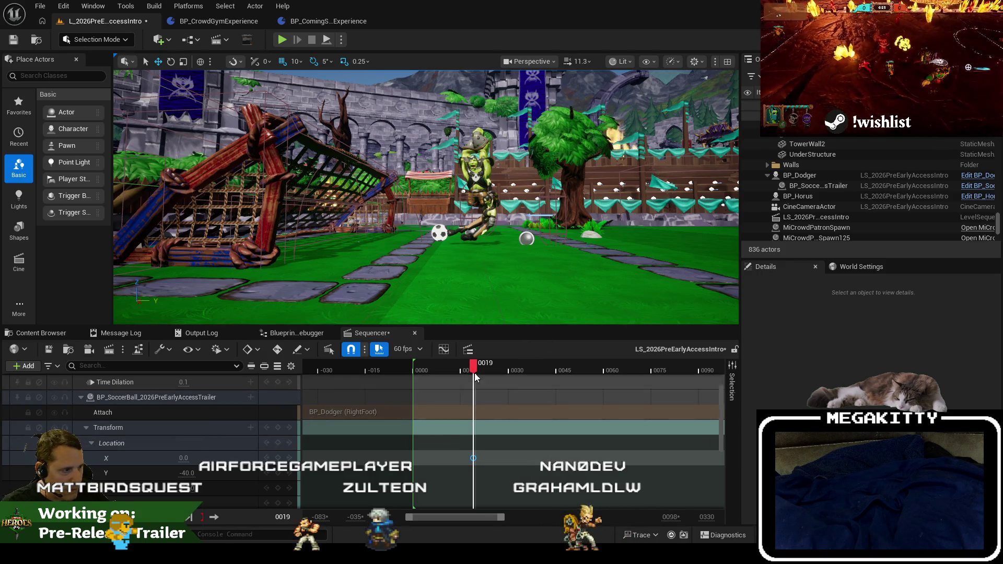
drag(421, 377, 414, 377)
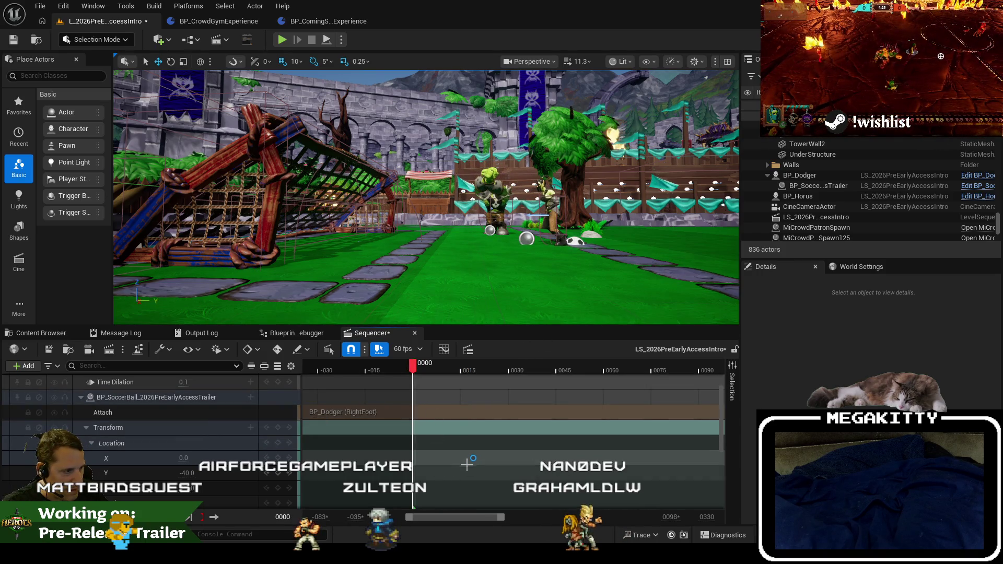
drag(474, 460, 414, 457)
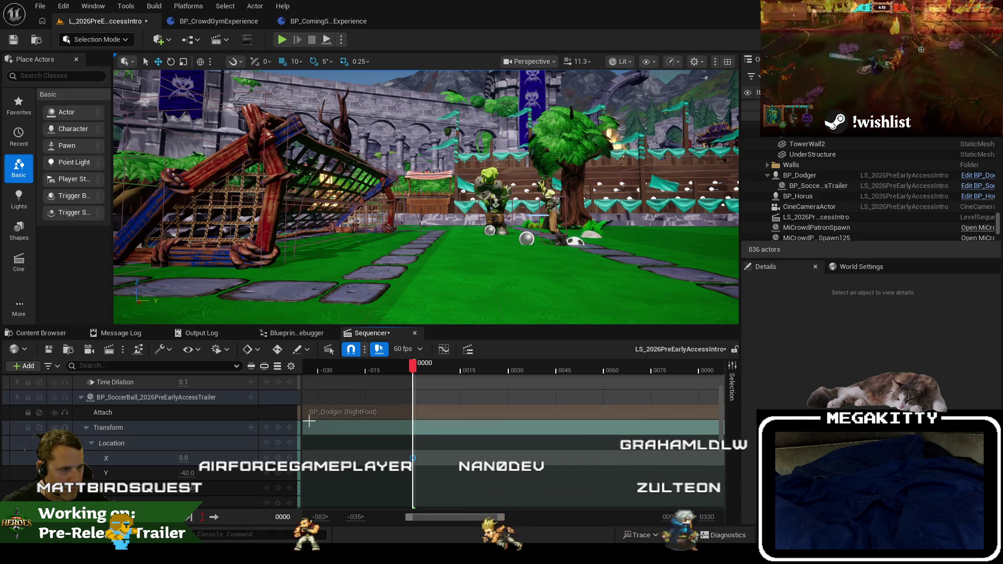
mouse_move(416, 365)
mouse_down()
mouse_move(433, 365)
mouse_move(409, 365)
mouse_up()
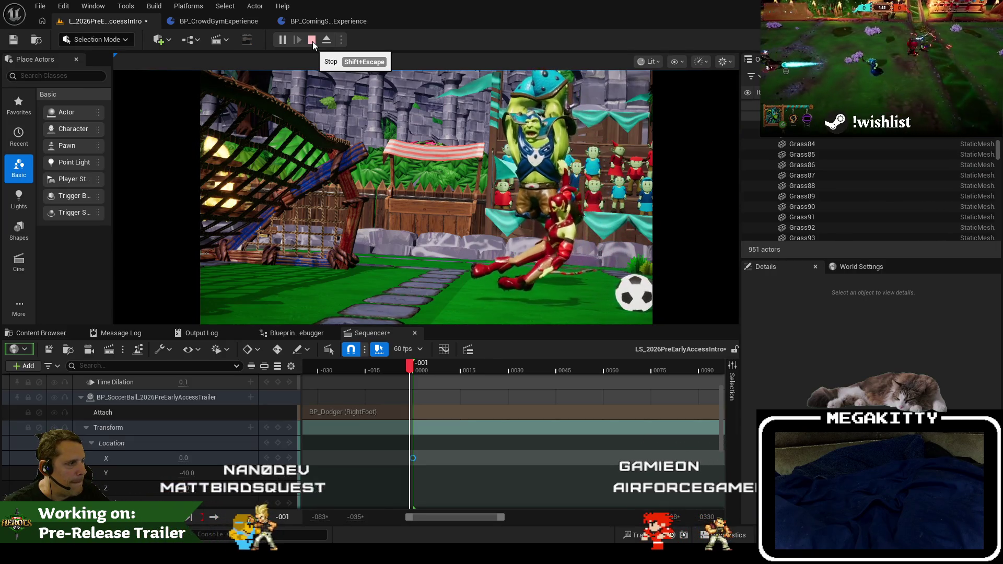
click(312, 42)
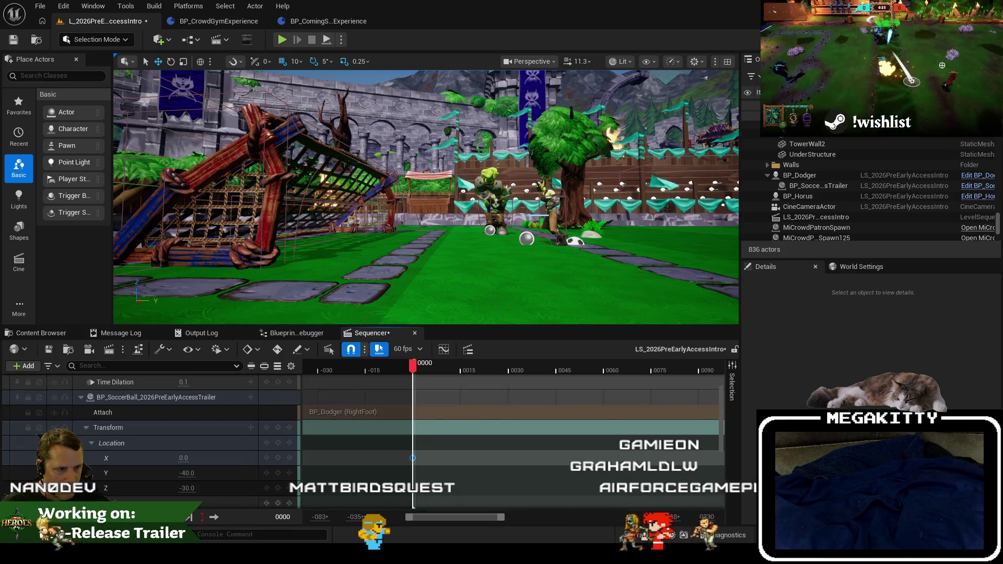
click(166, 411)
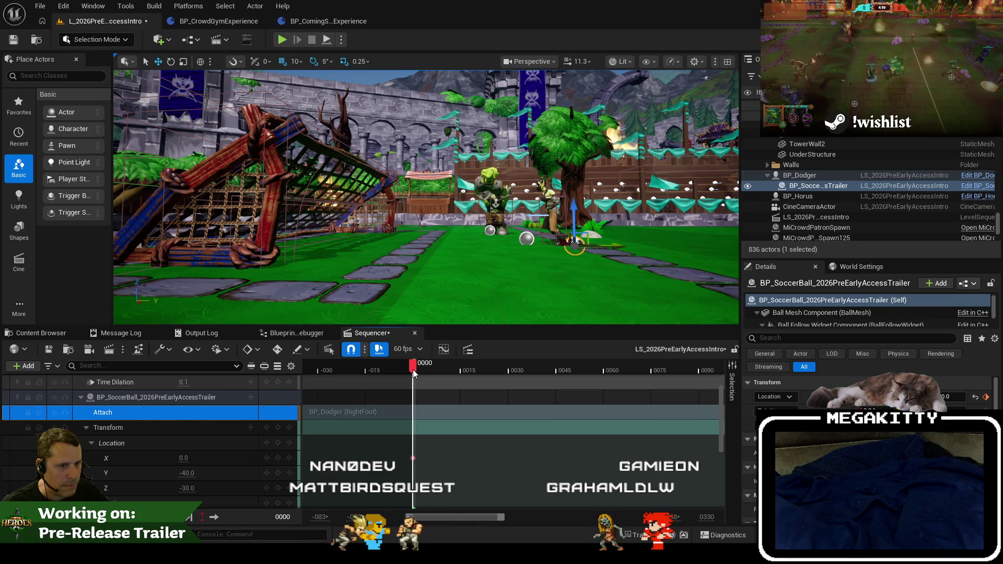
Remove the ball's Attach and Transform tracks, select the BP_SoccerBall track, and save the level.
mouse_move(412, 373)
mouse_down()
mouse_move(556, 377)
mouse_move(414, 387)
mouse_up()
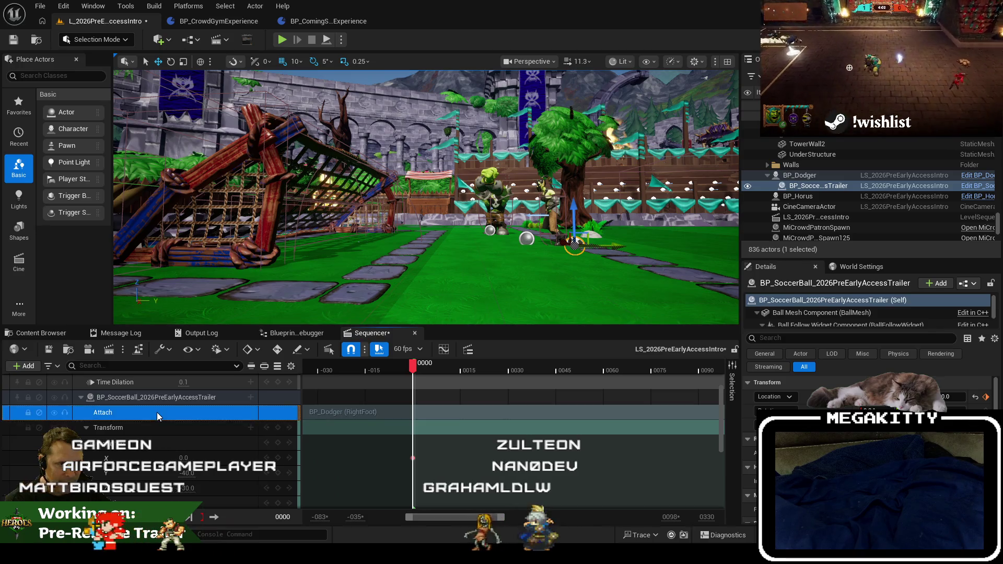
key(Delete)
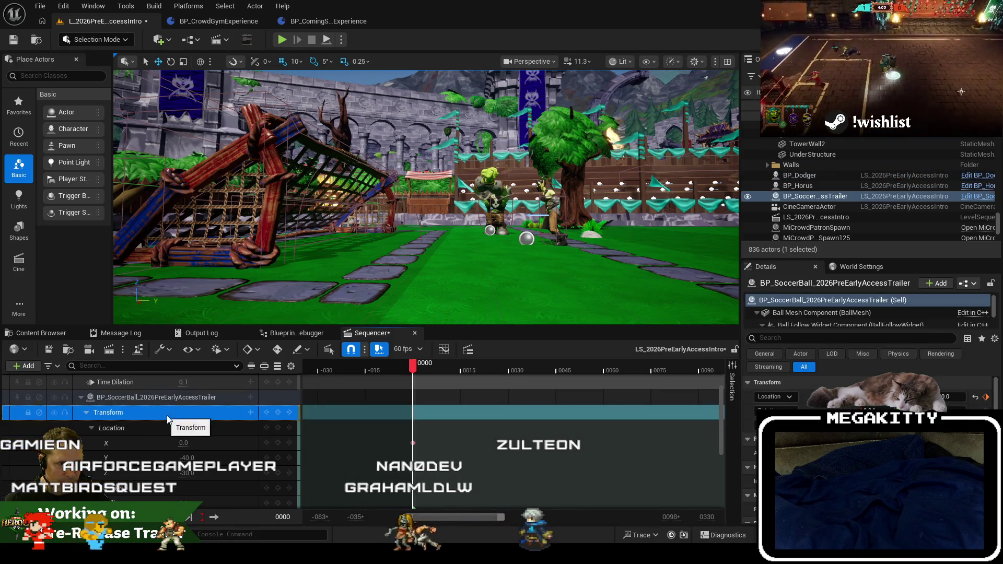
key(ctrl+z)
click(171, 455)
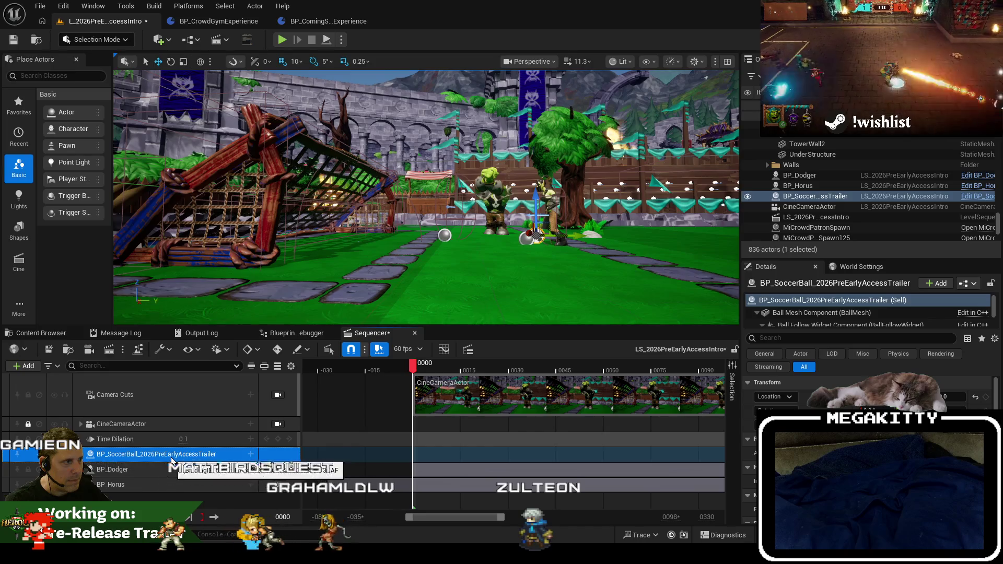
key(ctrl+s)
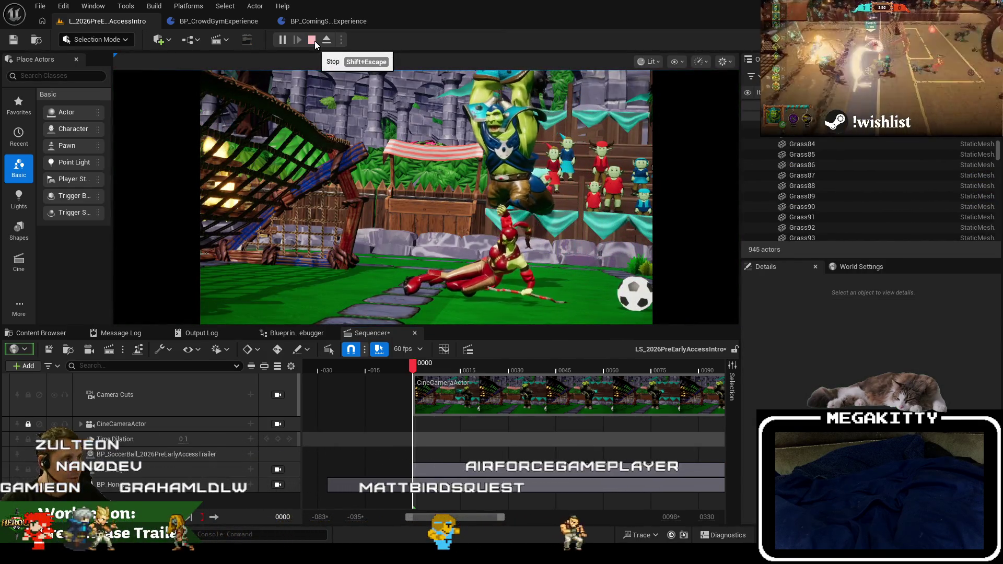
Stop the running session, then play-test the level again to check the loose soccer ball, and stop.
click(315, 40)
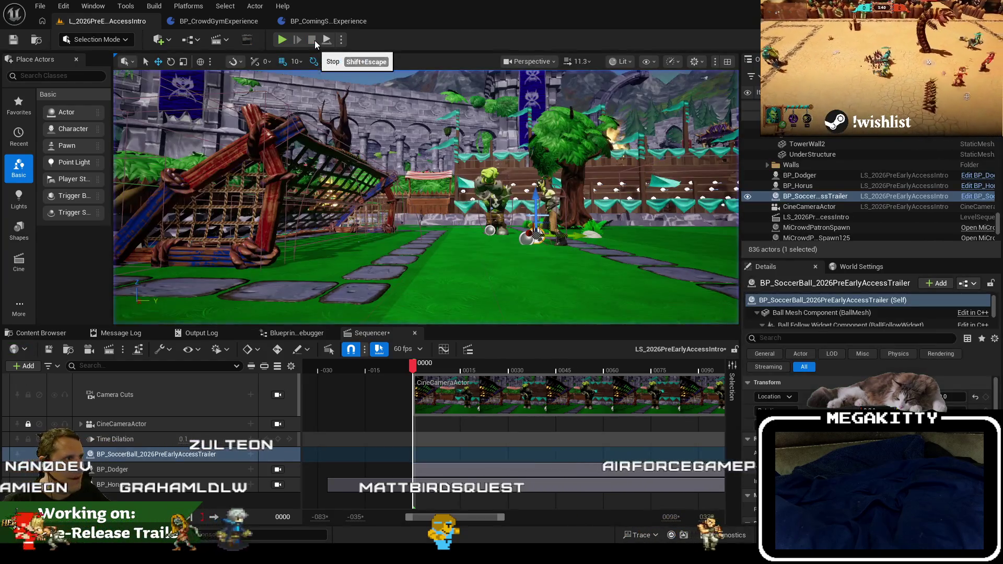
click(282, 40)
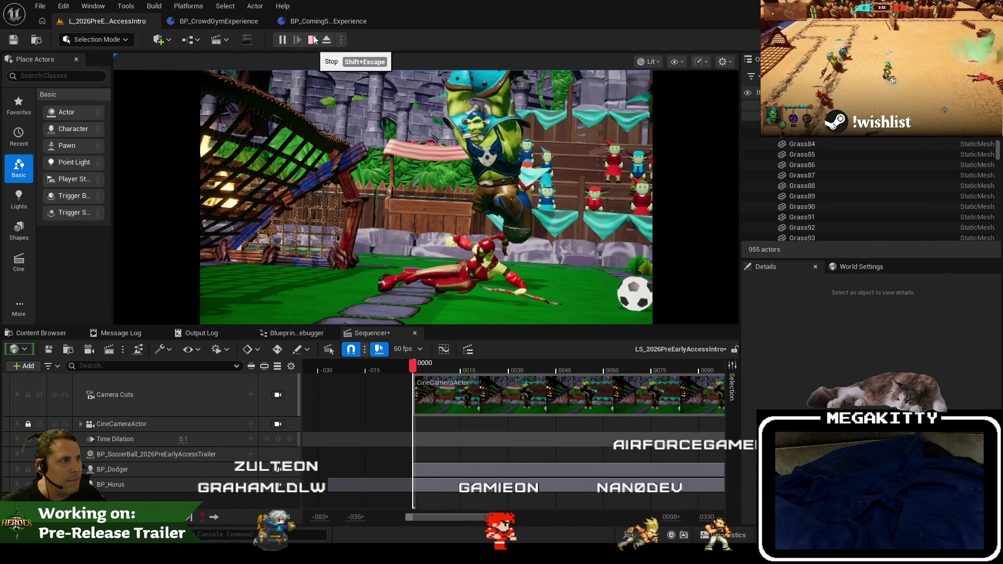
click(312, 40)
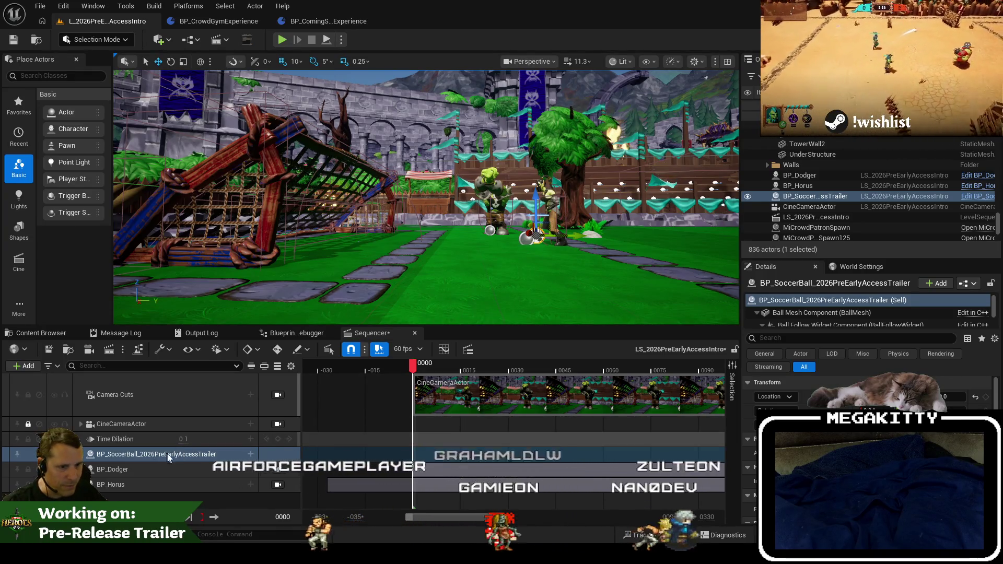
Add a Transform track to BP_SoccerBall in Sequencer and move the viewport in close to the ball.
click(250, 455)
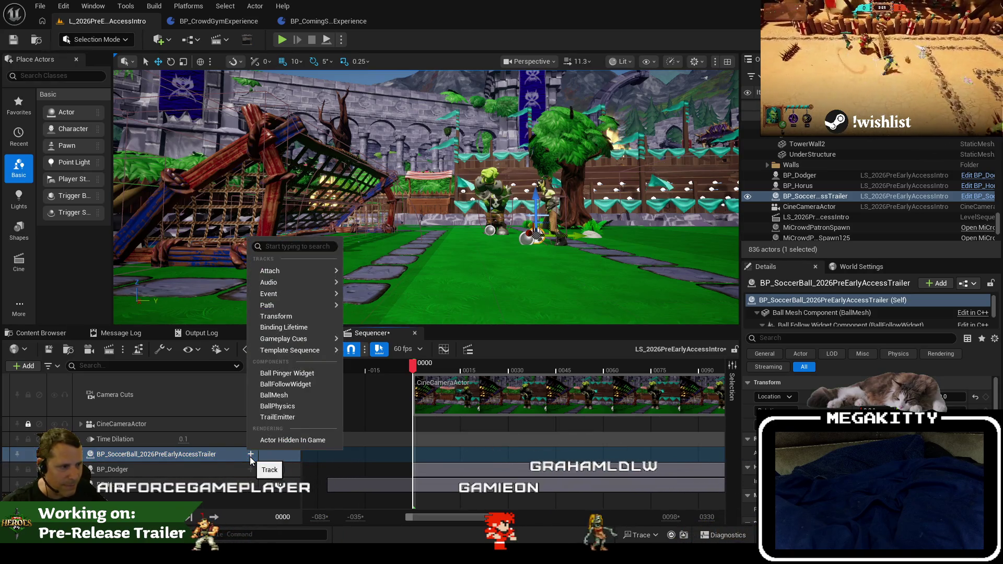
click(303, 316)
drag(535, 206, 550, 222)
right_click(583, 173)
Dismiss the viewport menu, filter the Outliner by 'ball', and select BP_SoccerBall_2026PreEarlyAccessTrailer.
mouse_move(627, 260)
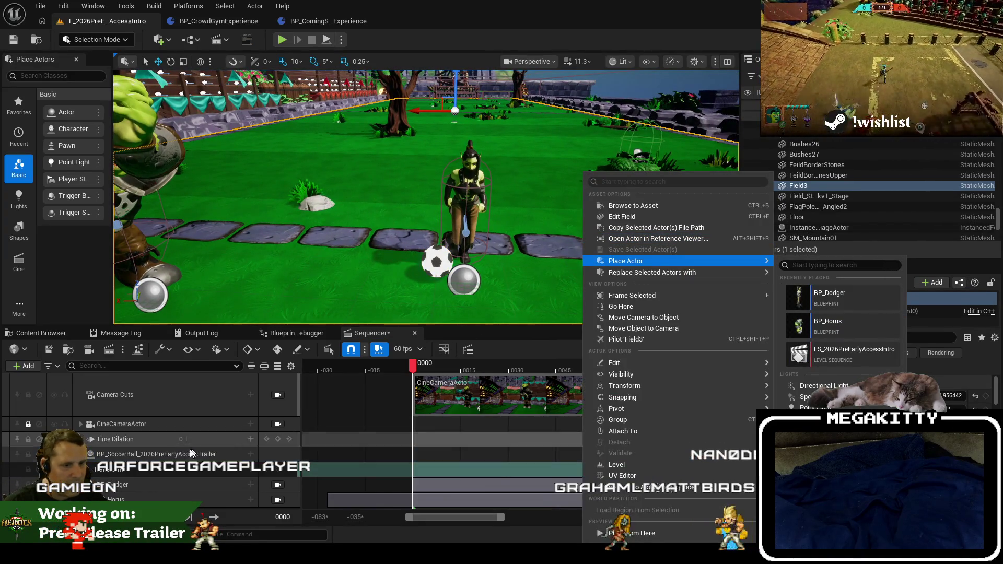
click(518, 285)
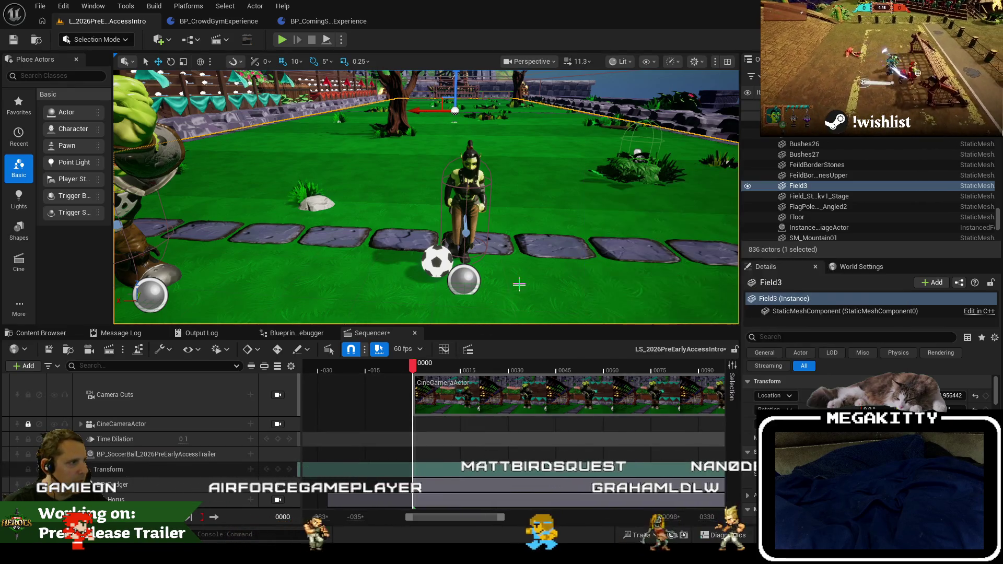
click(928, 218)
click(909, 229)
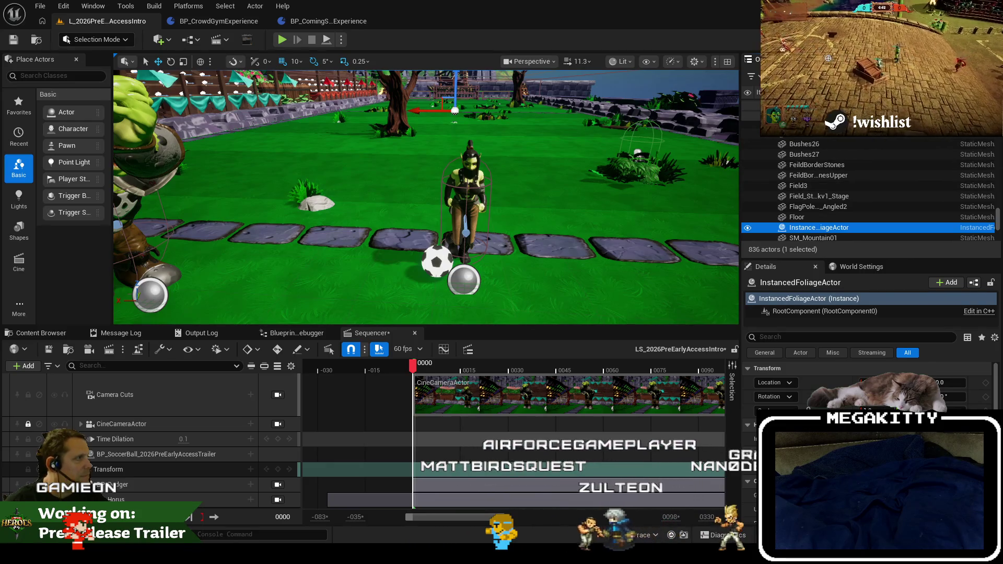
text(ball)
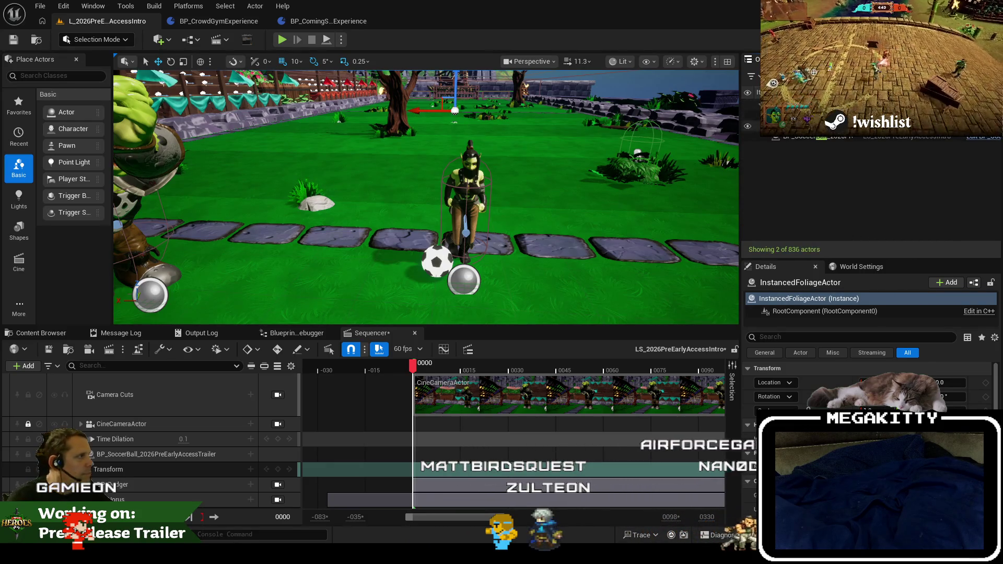
click(815, 137)
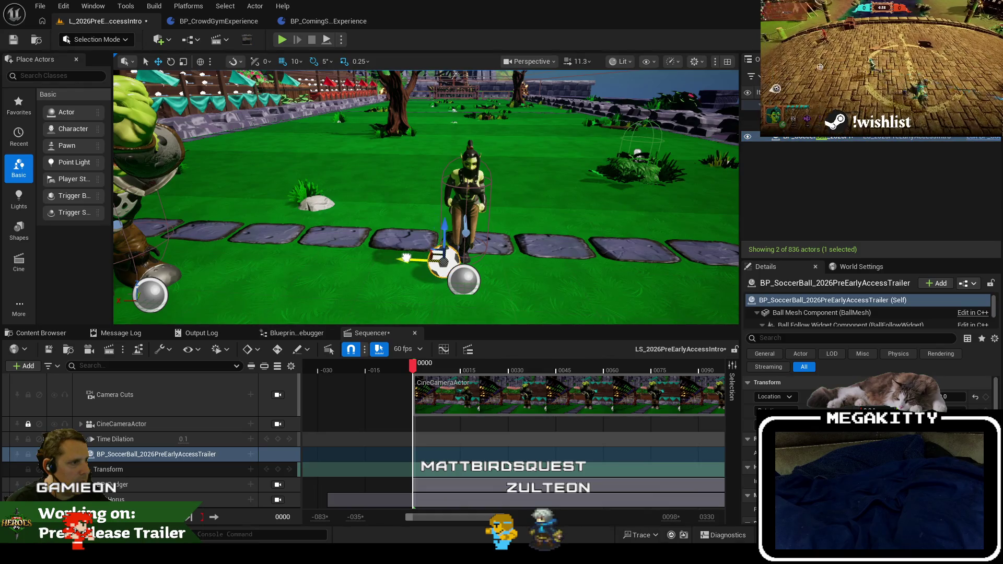
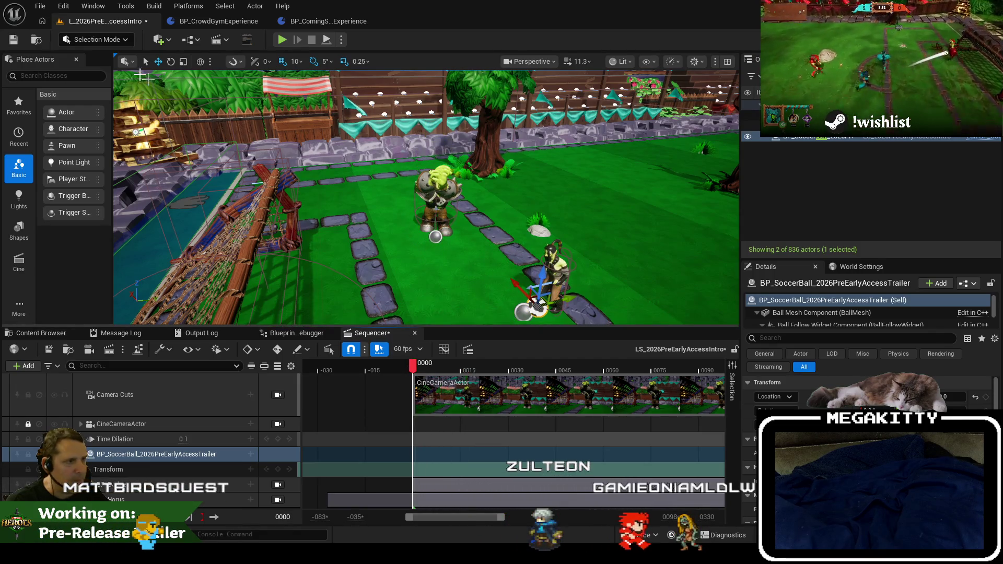
Delete the BP_SoccerBall track, slide the ball along X to the character's feet, and save.
click(13, 40)
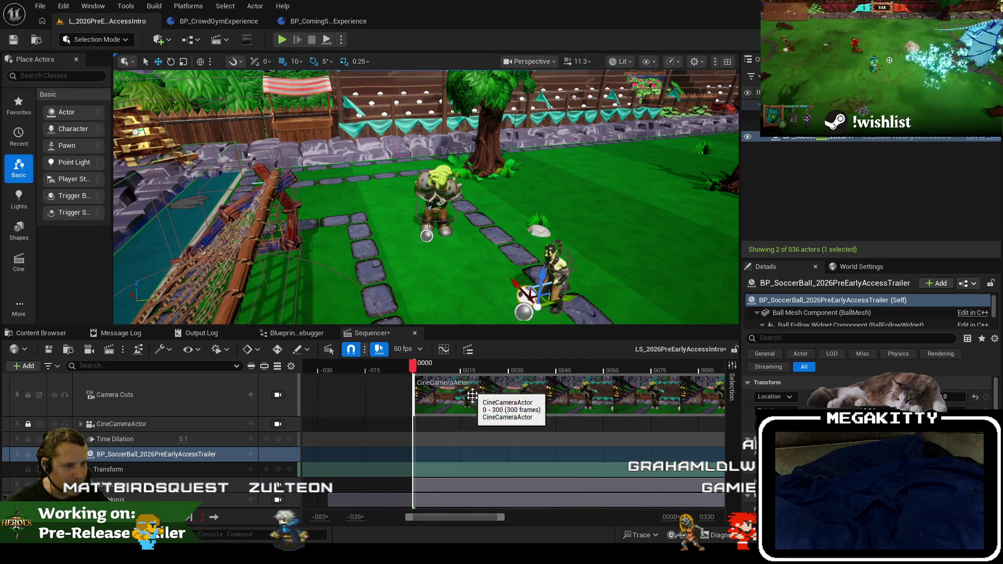
key(Delete)
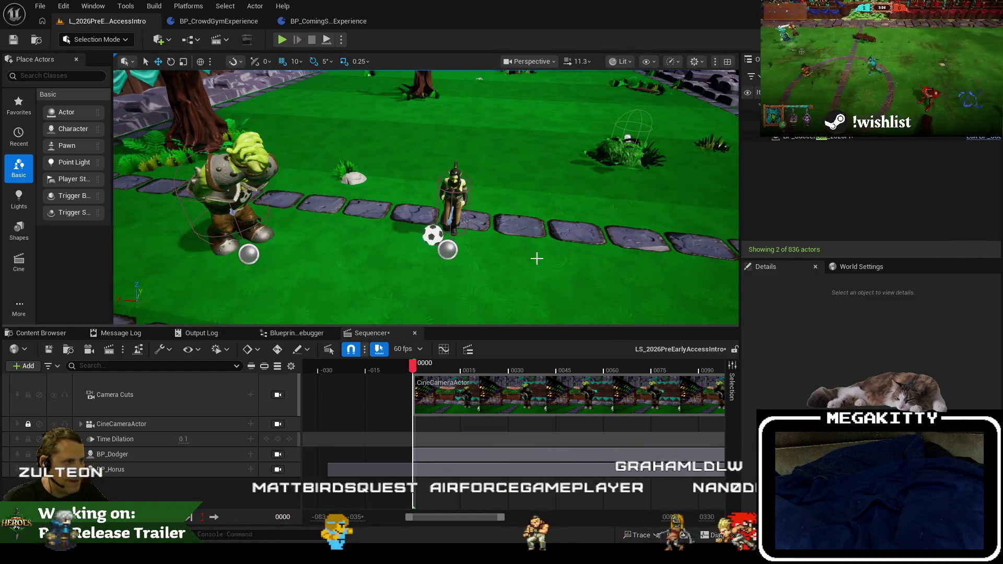
click(448, 249)
drag(398, 230, 415, 233)
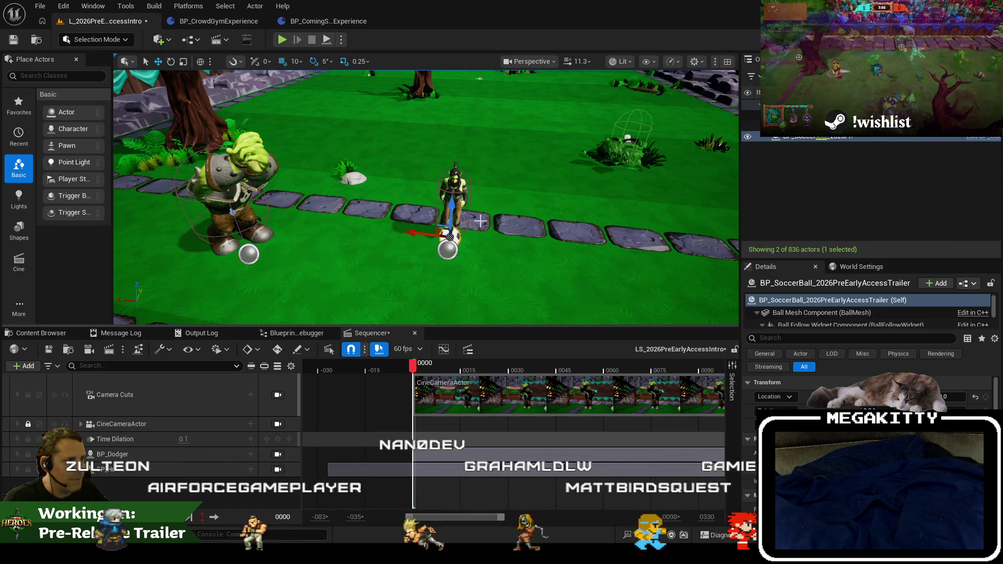
key(f)
click(13, 40)
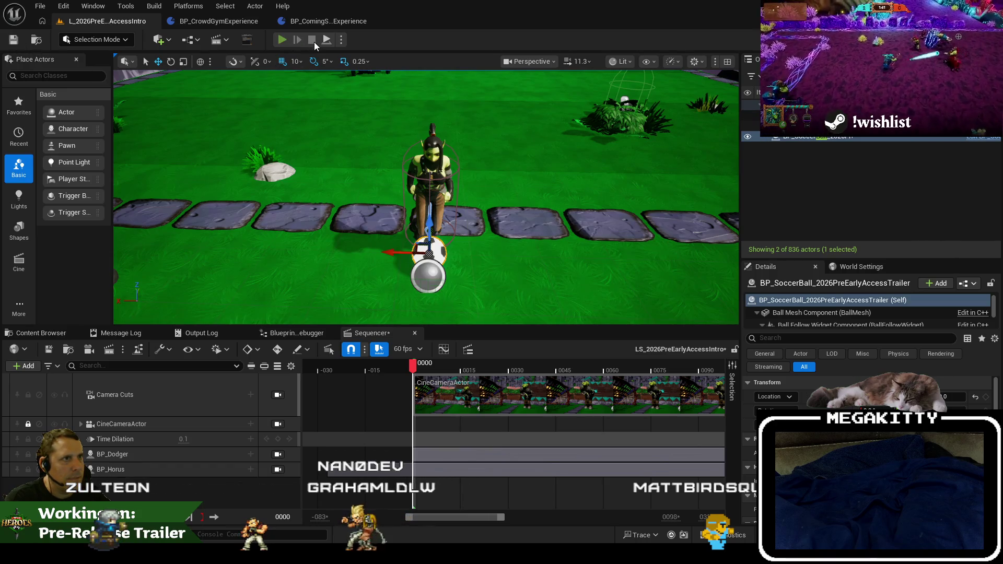
click(315, 42)
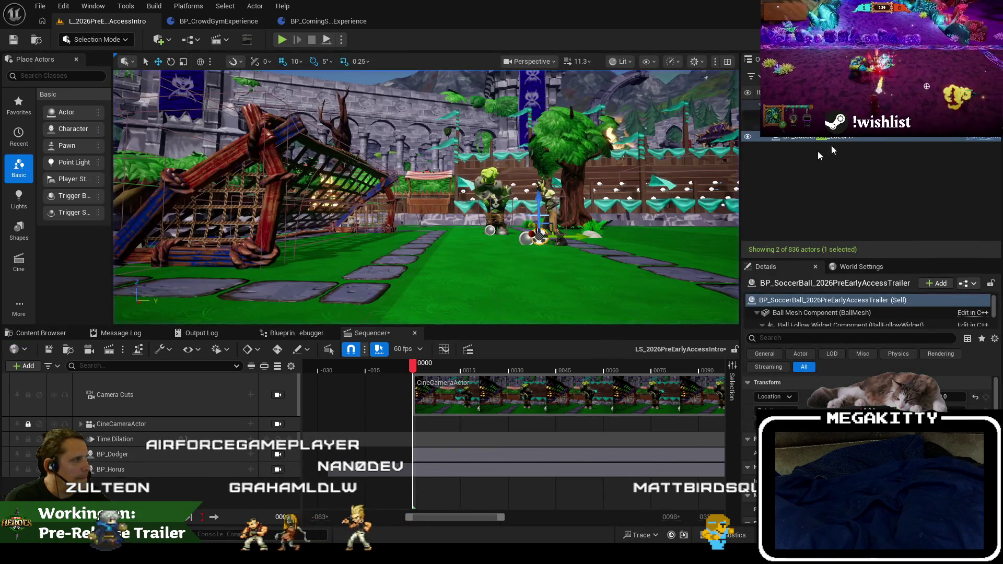
Add BP_SoccerBall as an actor track below Time Dilation and frame the orc, Dodger and ball.
click(18, 365)
mouse_move(101, 177)
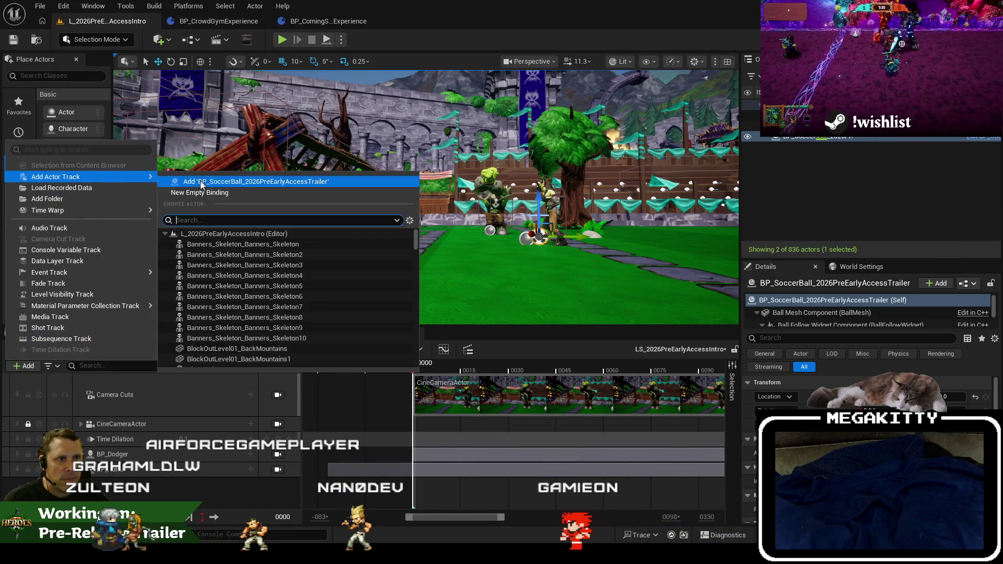
click(200, 182)
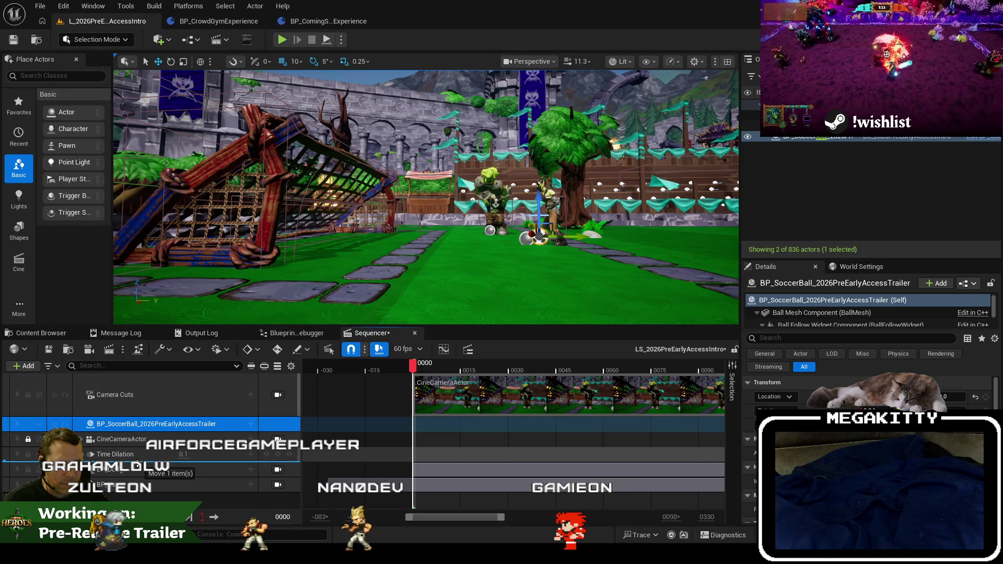
drag(137, 465, 137, 462)
drag(478, 240, 517, 215)
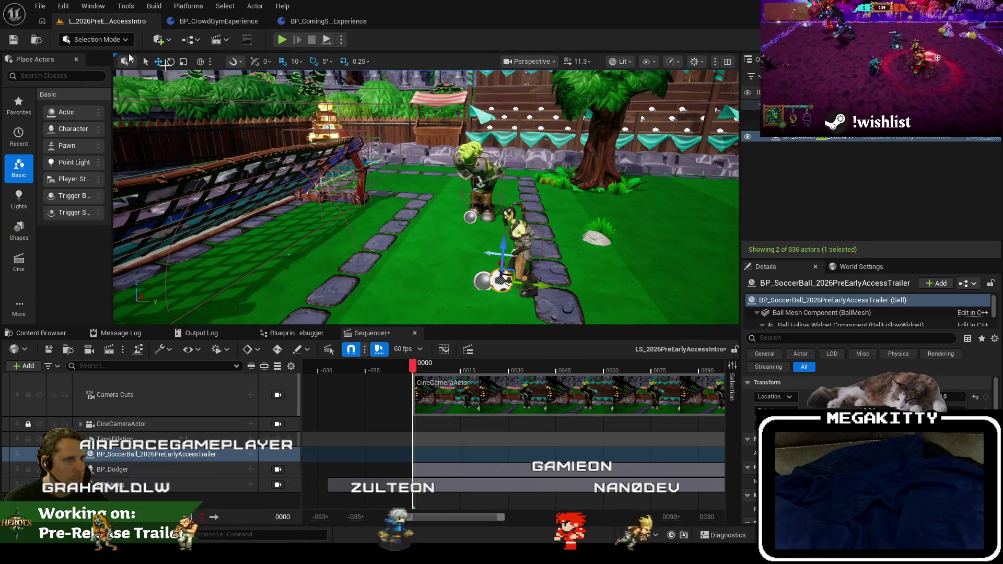
drag(323, 83, 328, 89)
drag(529, 240, 520, 223)
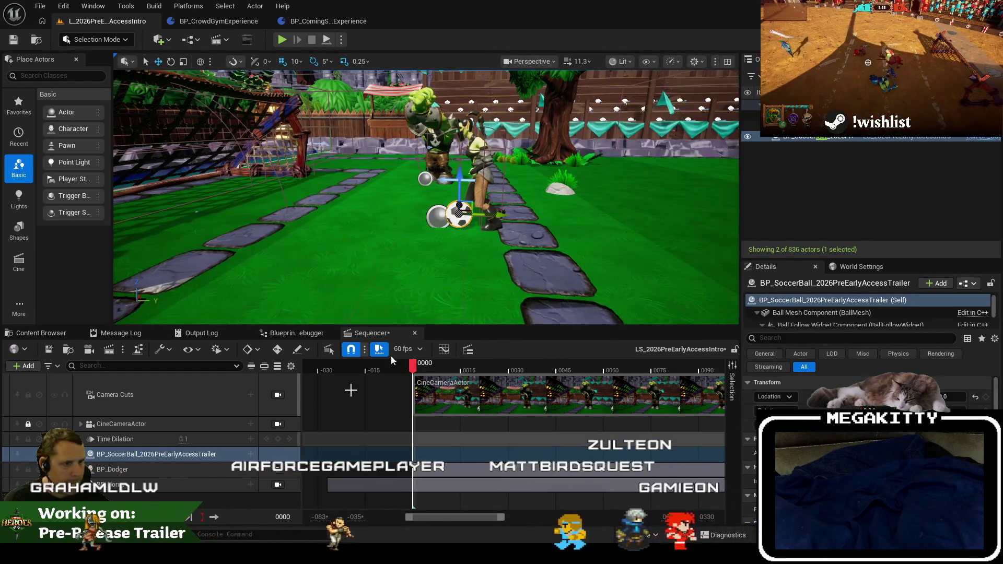
click(251, 453)
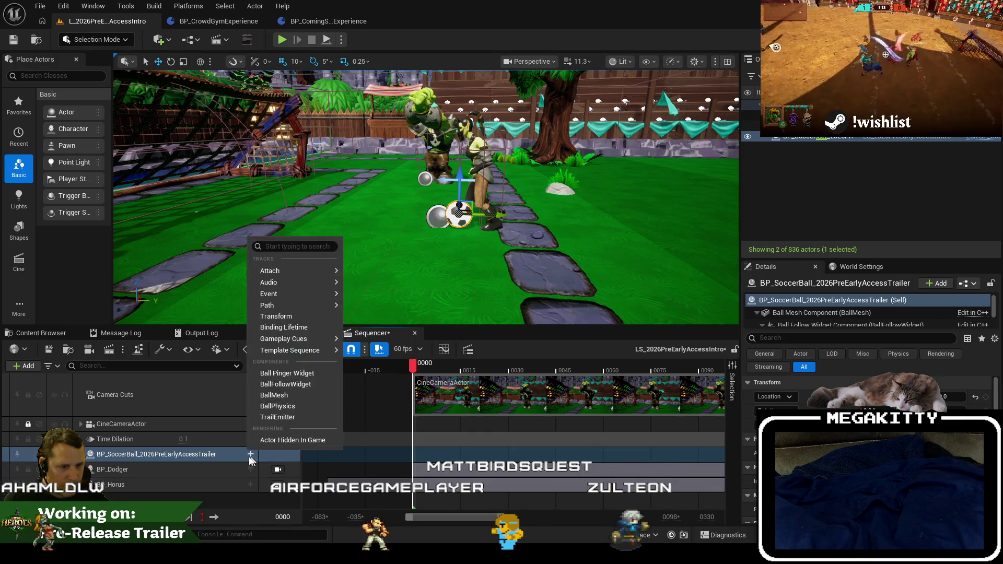
Add a Transform track to the ball, expand Location to X, Y, Z, and scrub the first frames.
click(279, 341)
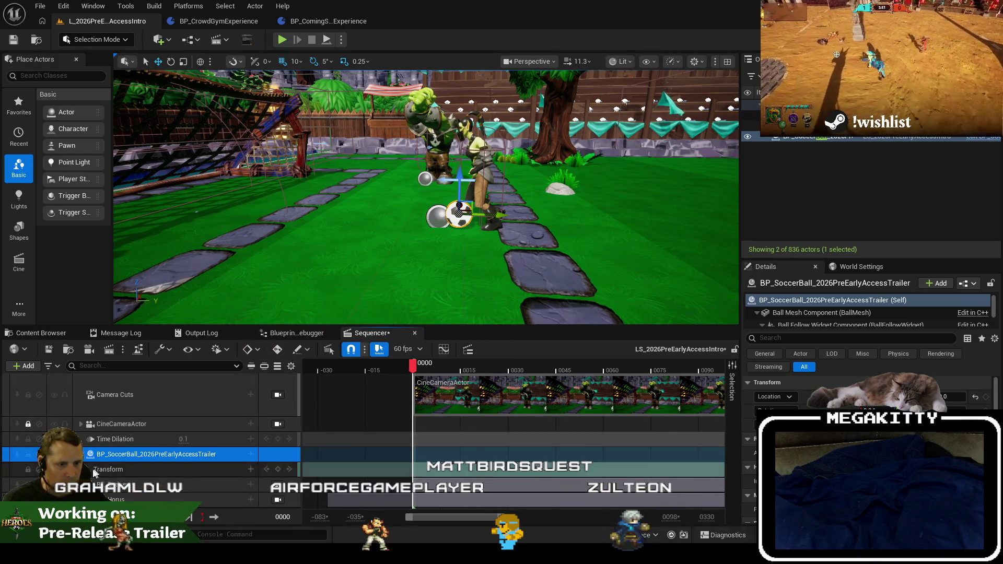
click(87, 469)
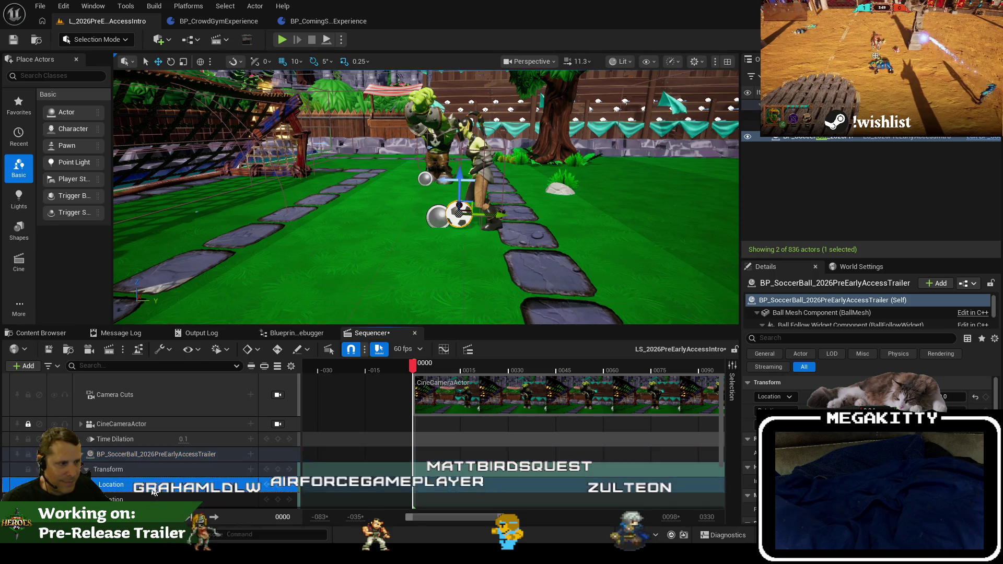
scroll(250, 458, down, 1)
click(174, 452)
click(91, 452)
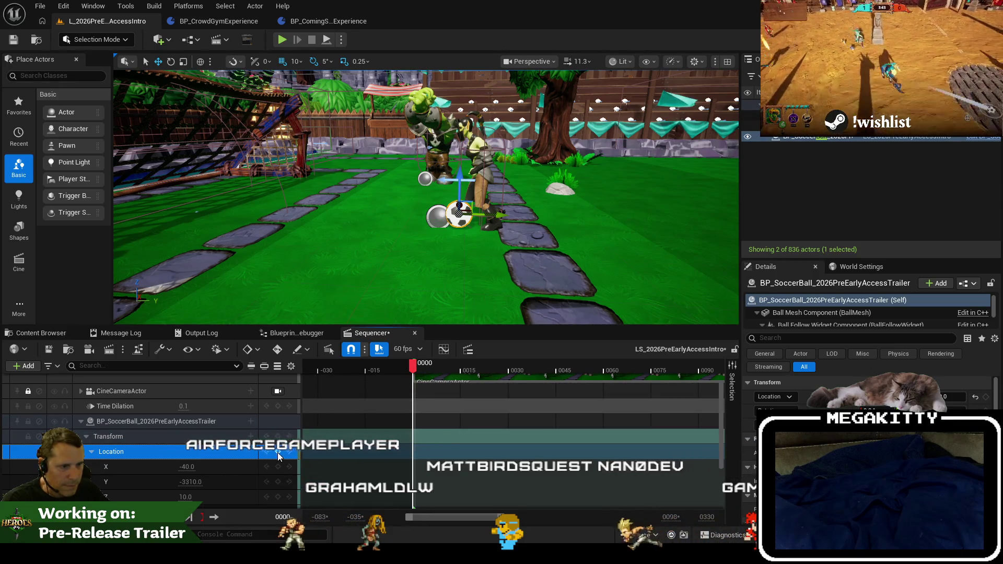
click(422, 366)
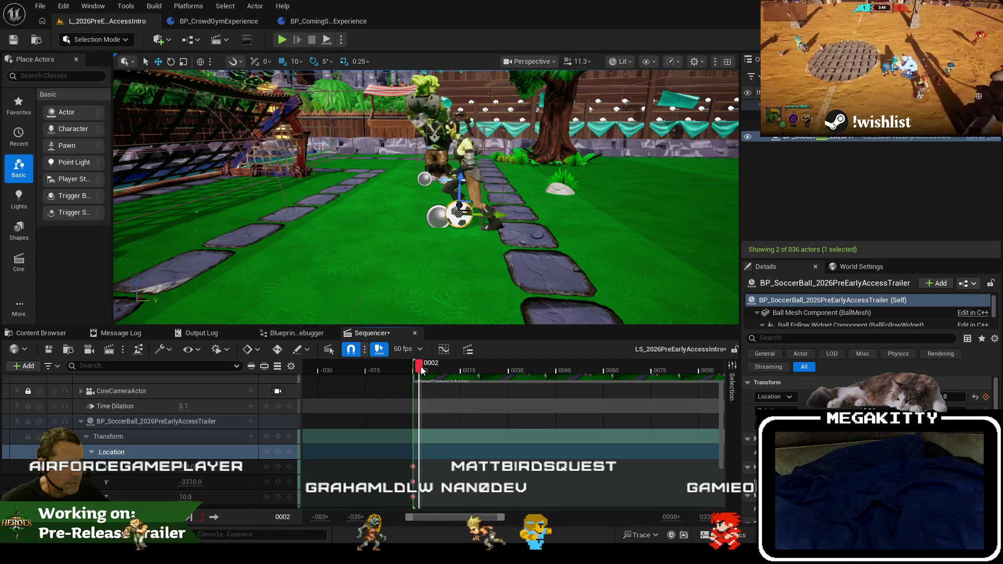
mouse_move(422, 369)
mouse_down()
mouse_move(436, 377)
mouse_move(419, 378)
mouse_up()
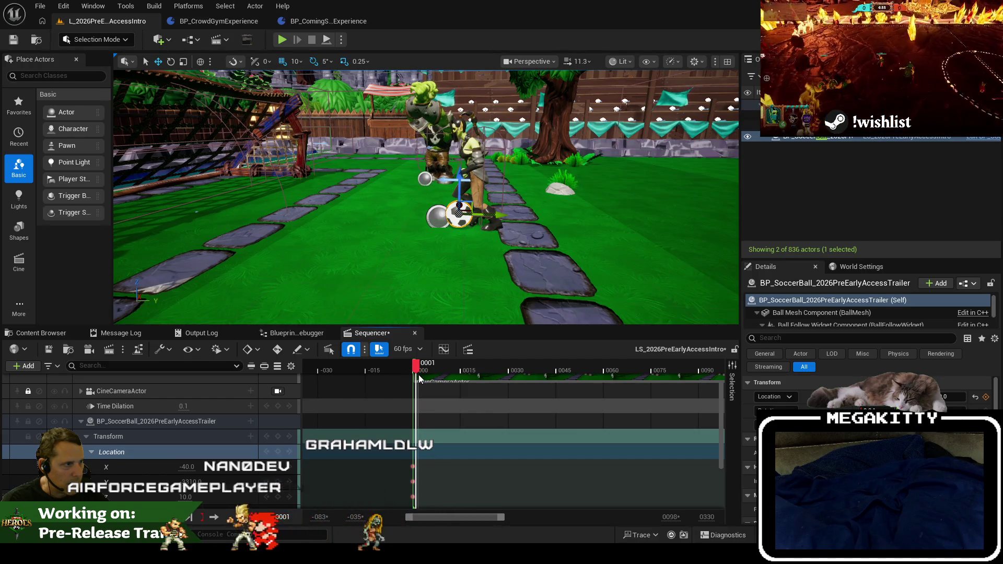
scroll(434, 251, up, 3)
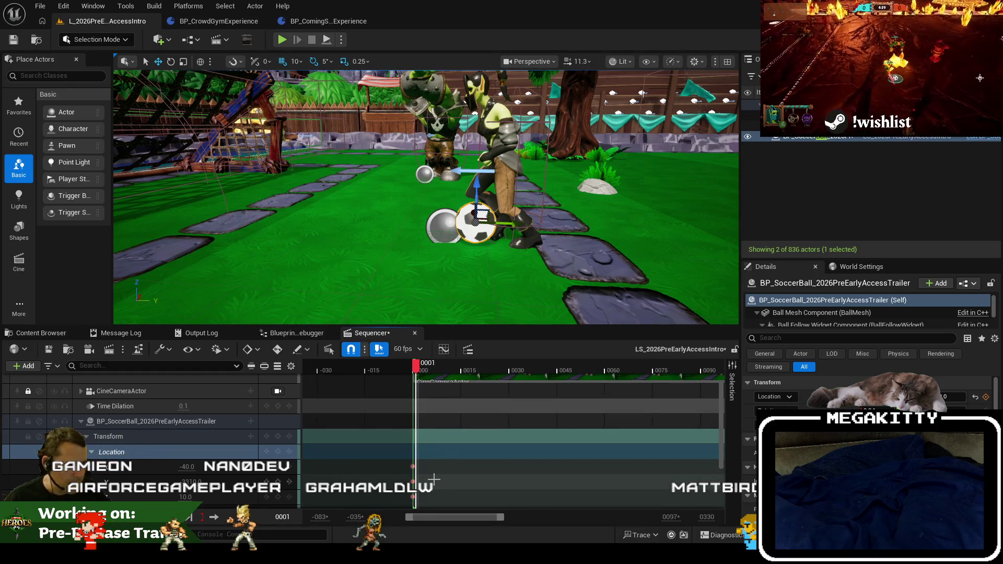
scroll(446, 361, up, 2)
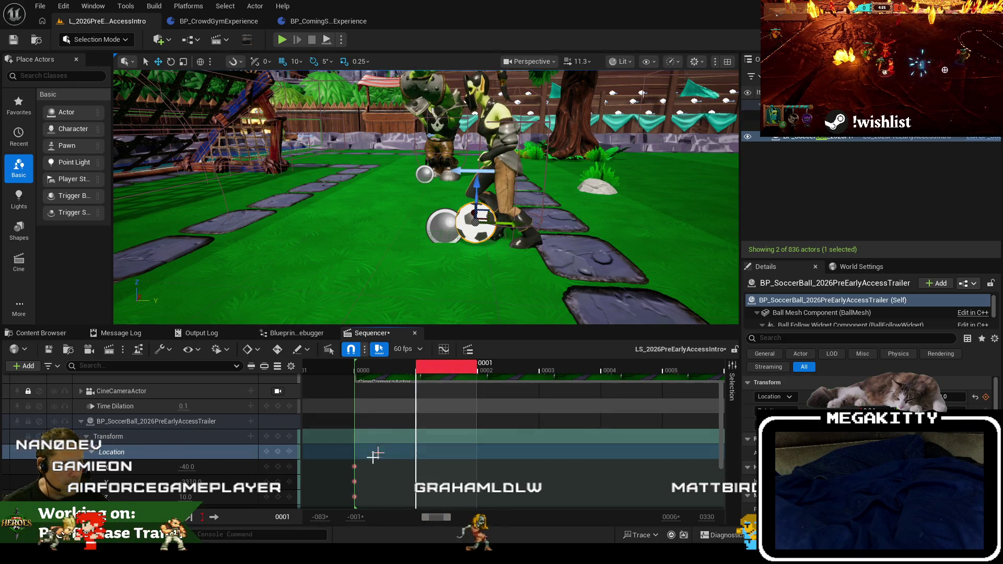
Key the ball's location at frames 1 and 3, pushing its Y ahead of the character.
click(277, 451)
mouse_move(518, 222)
mouse_down()
mouse_move(534, 223)
mouse_move(489, 223)
mouse_move(504, 223)
mouse_up()
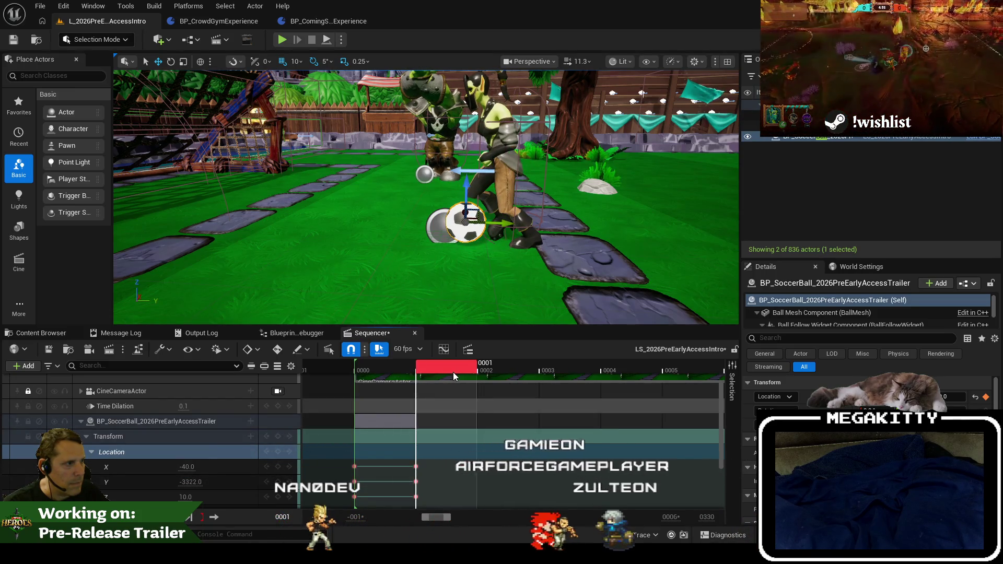
drag(453, 372, 494, 376)
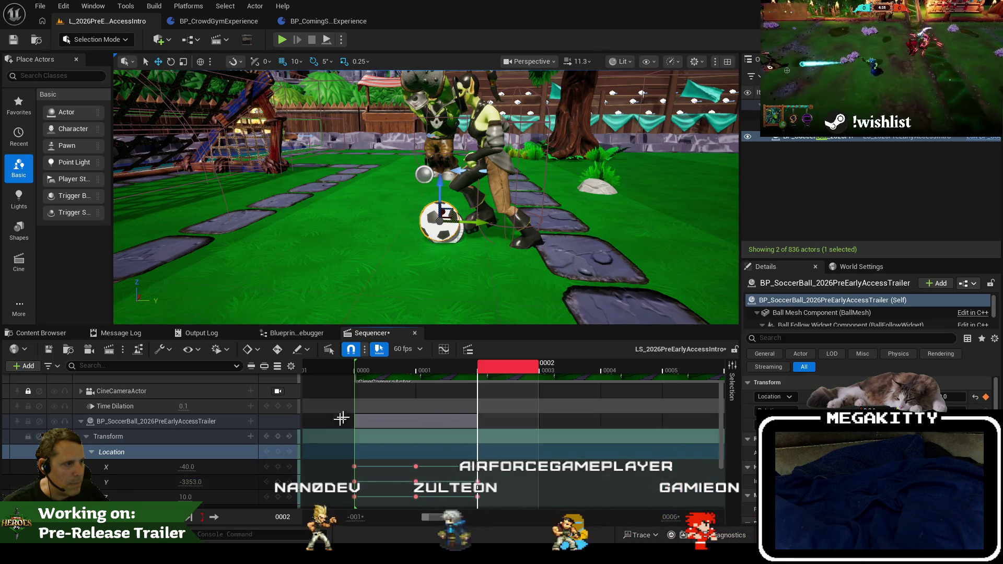
click(572, 368)
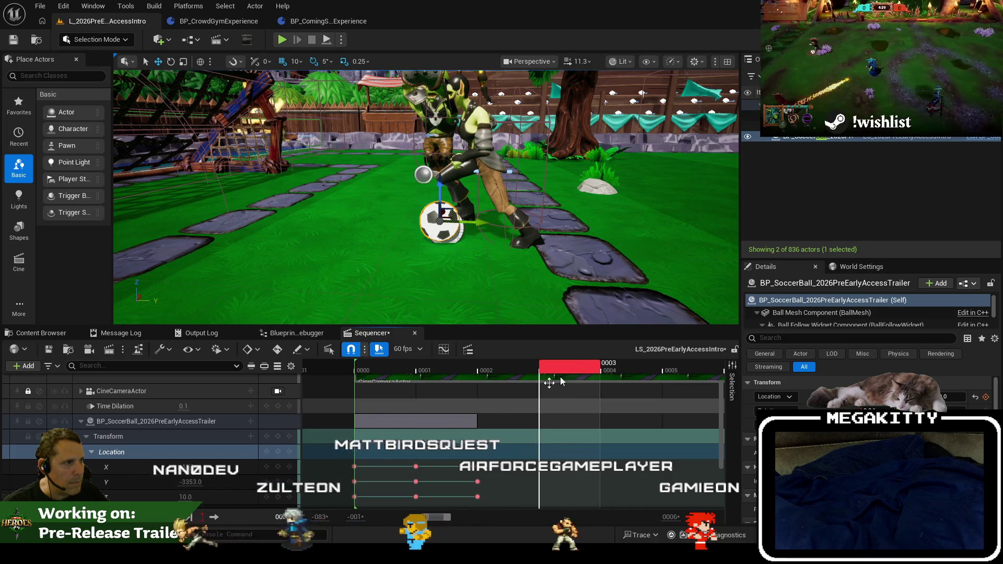
click(277, 496)
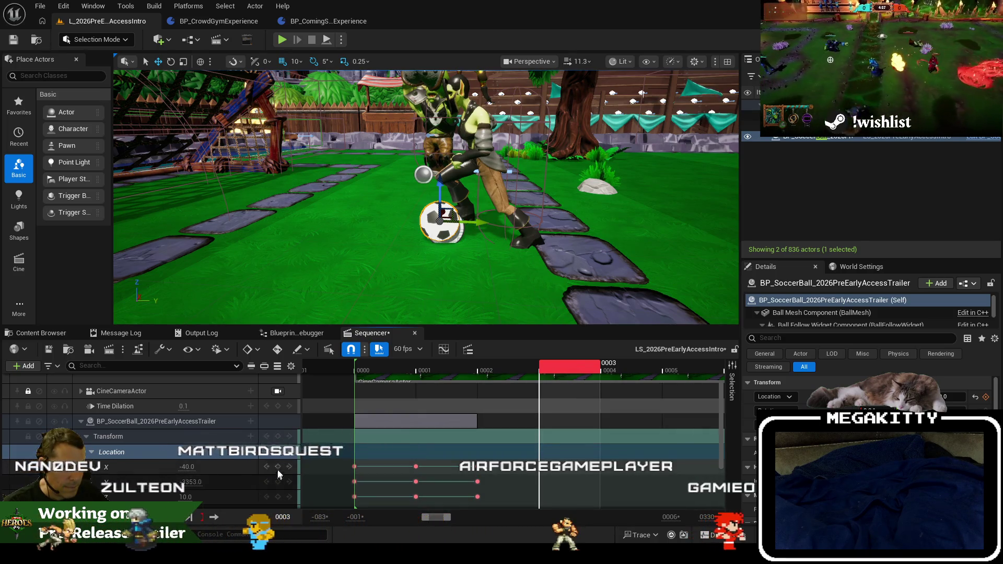
drag(190, 481, 183, 481)
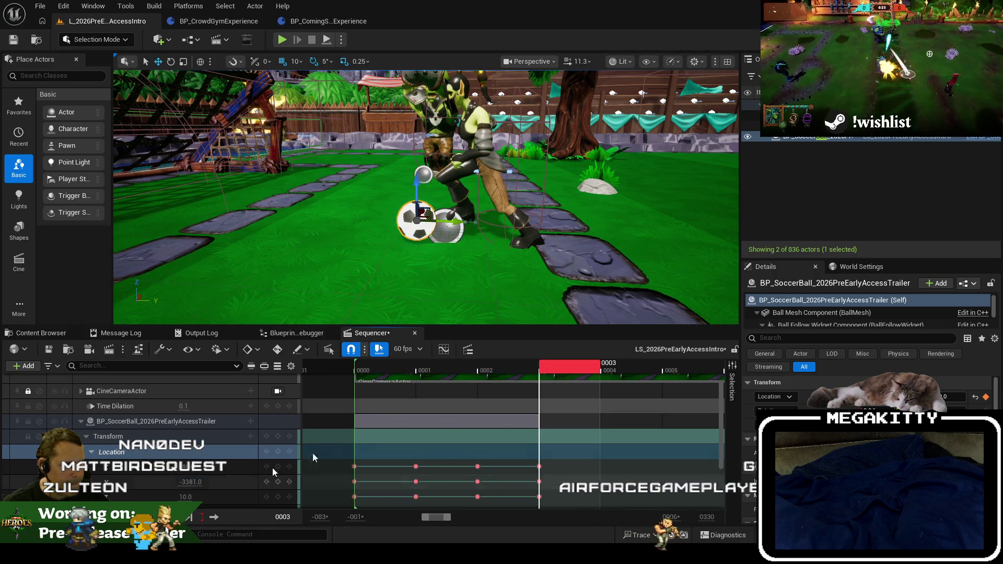
Move the ball further ahead at frame 4 and key frame 5, with Y reaching -3434.
click(606, 368)
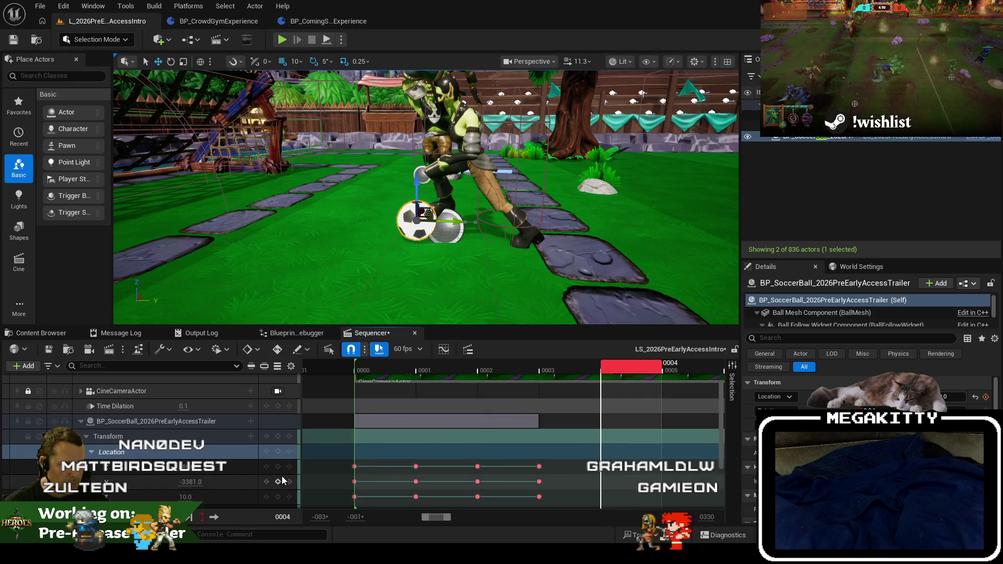
drag(190, 481, 177, 482)
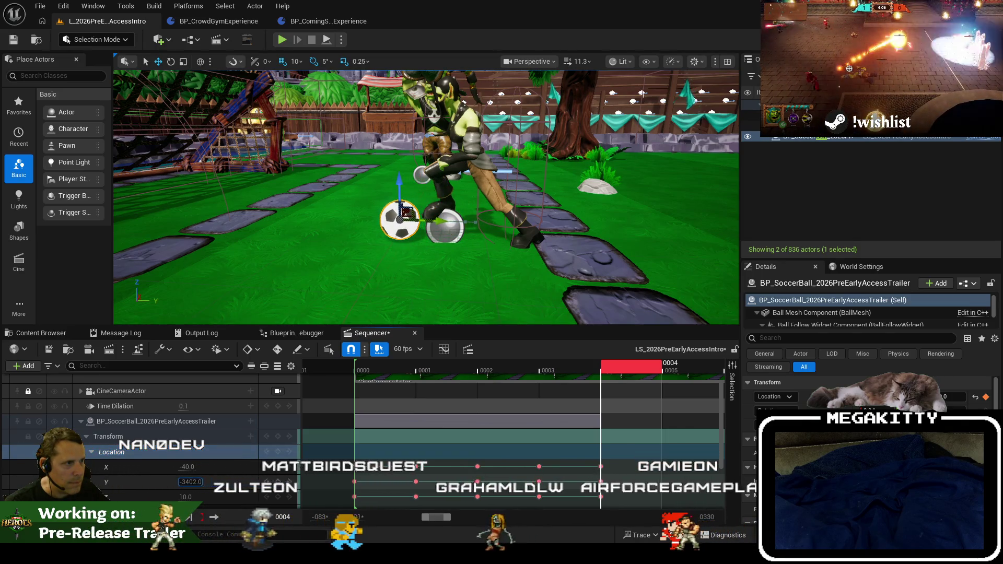
click(658, 373)
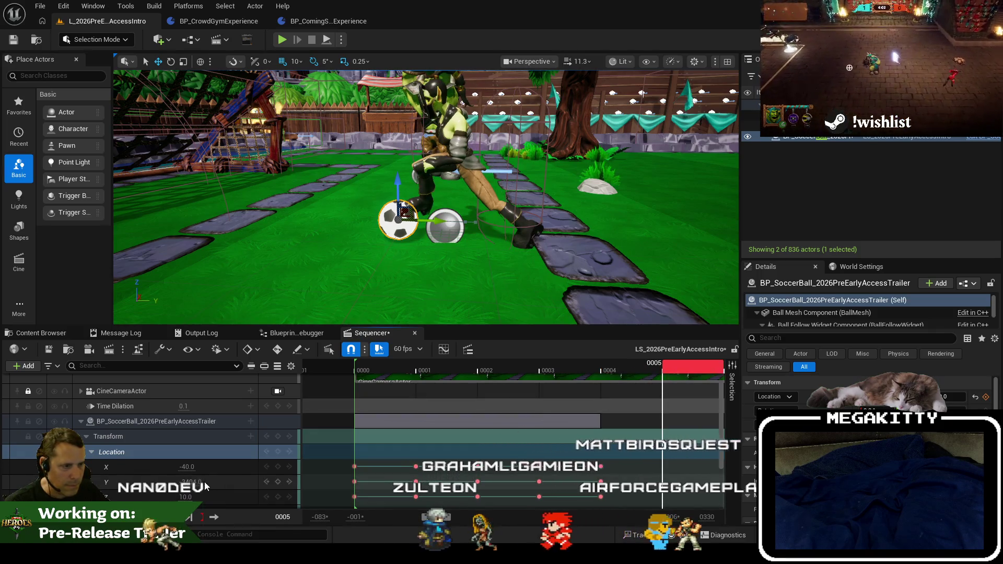
click(278, 452)
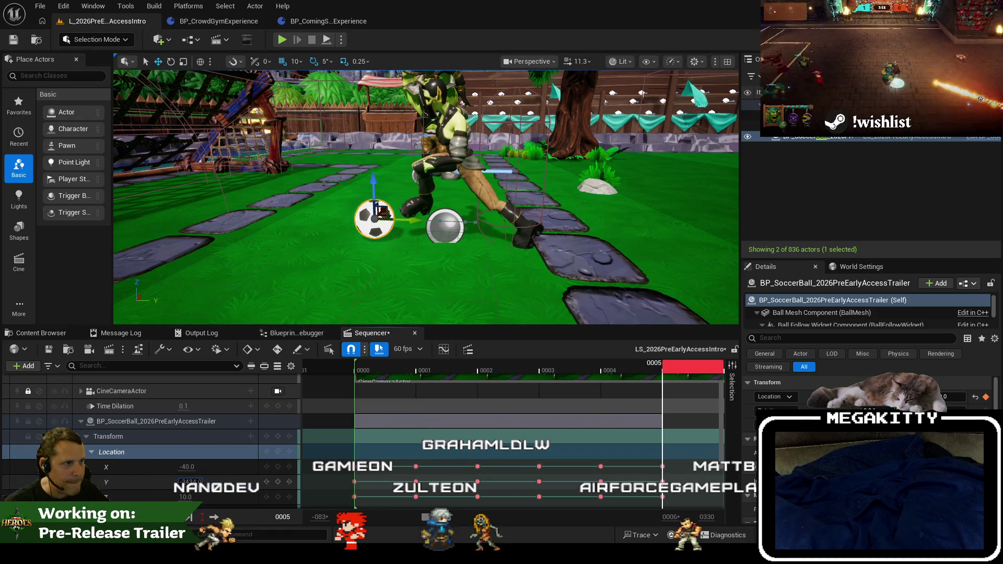
click(580, 412)
scroll(582, 414, down, 3)
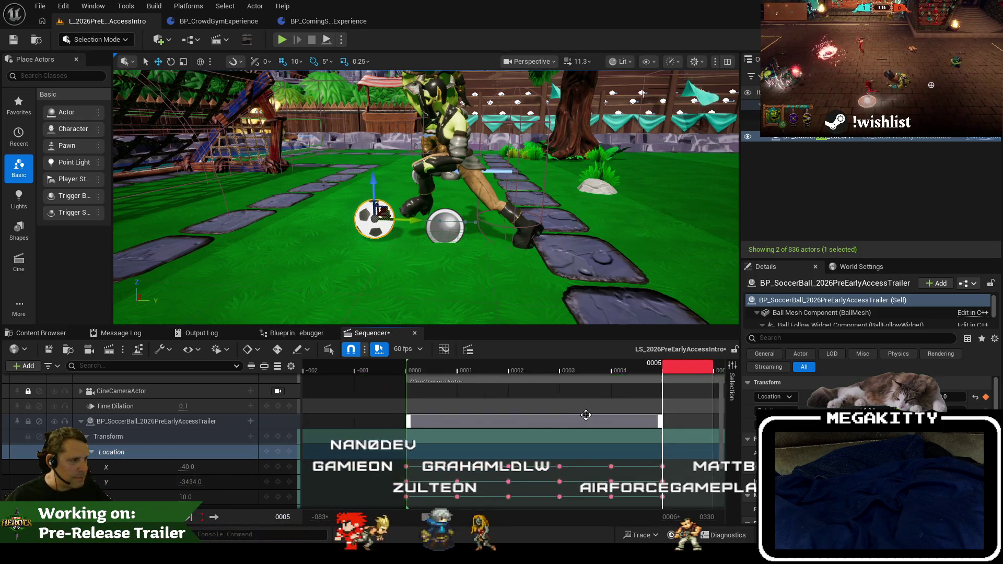
Key the ball's location at frame 6 (Y -3462) and widen the timeline to frames 0–30.
mouse_move(674, 368)
mouse_down()
mouse_move(549, 369)
mouse_move(699, 377)
mouse_up()
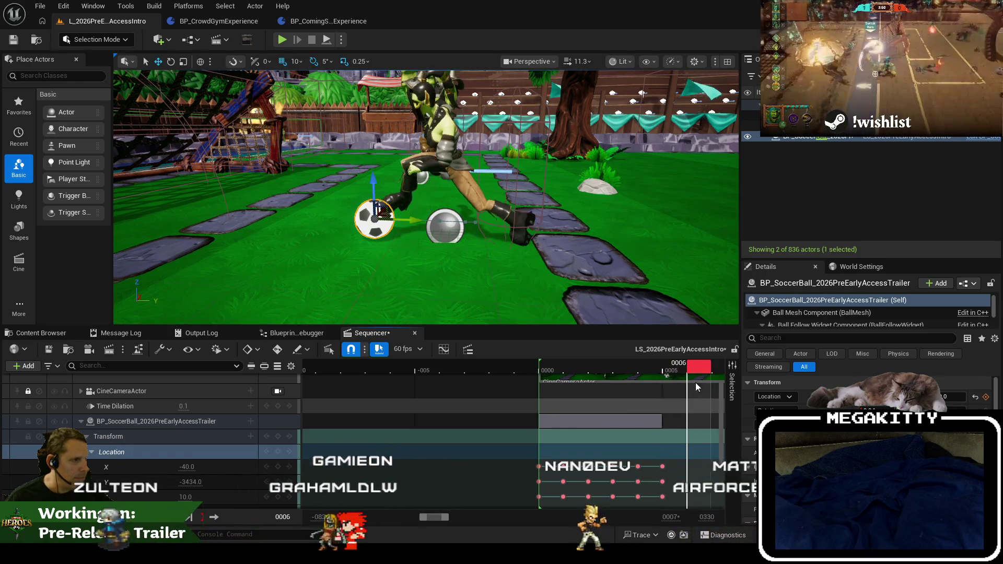
click(278, 452)
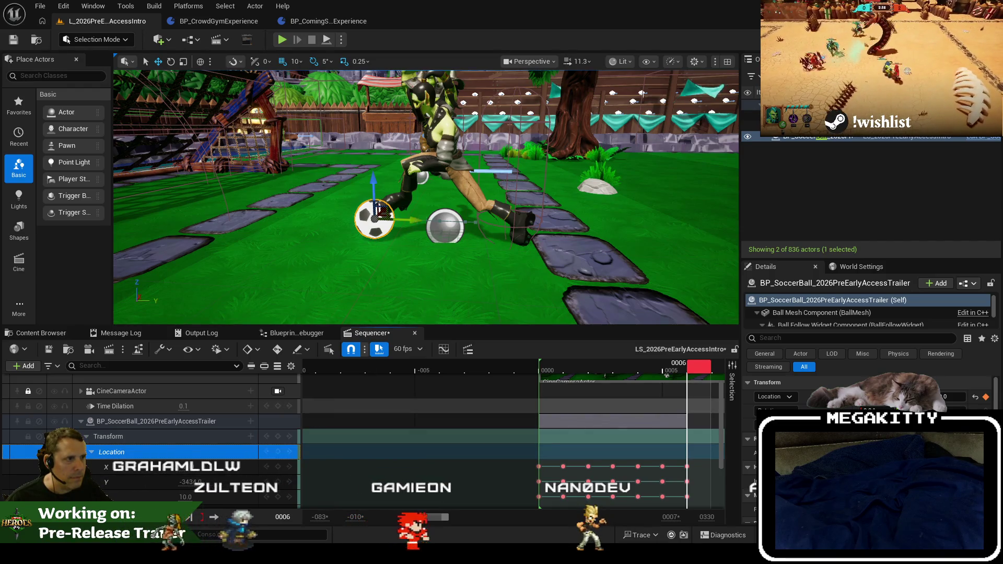
drag(416, 223, 384, 230)
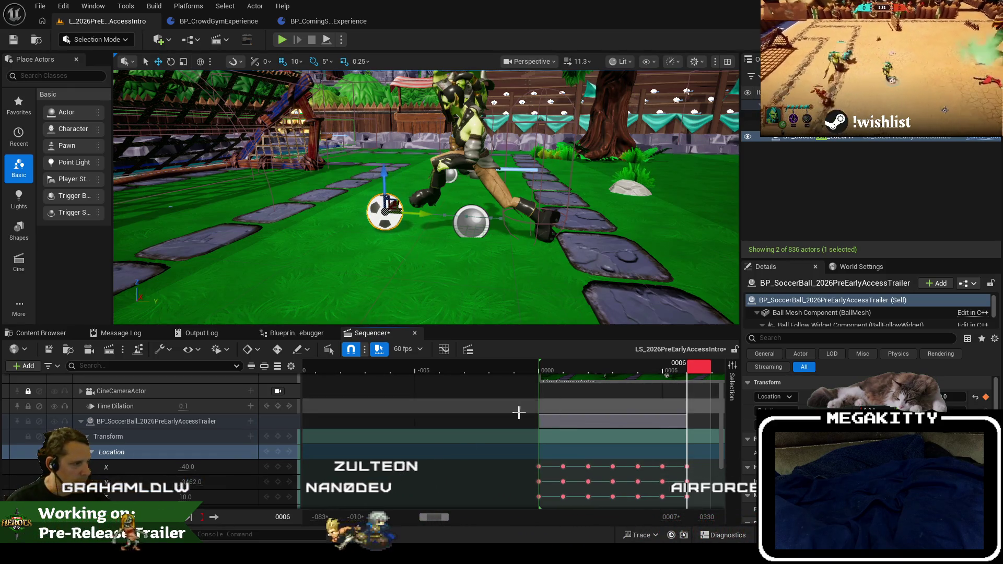
scroll(552, 449, down, 3)
drag(424, 515, 444, 515)
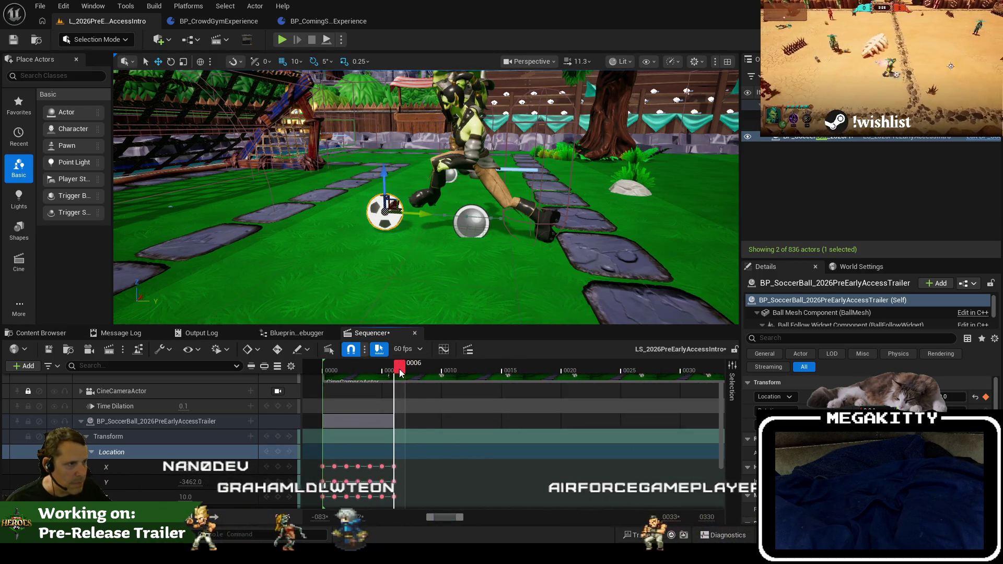
Key the ball's location at frames 7, 8 and 9, shifting Y to -3508 at frame 9.
drag(399, 371, 411, 371)
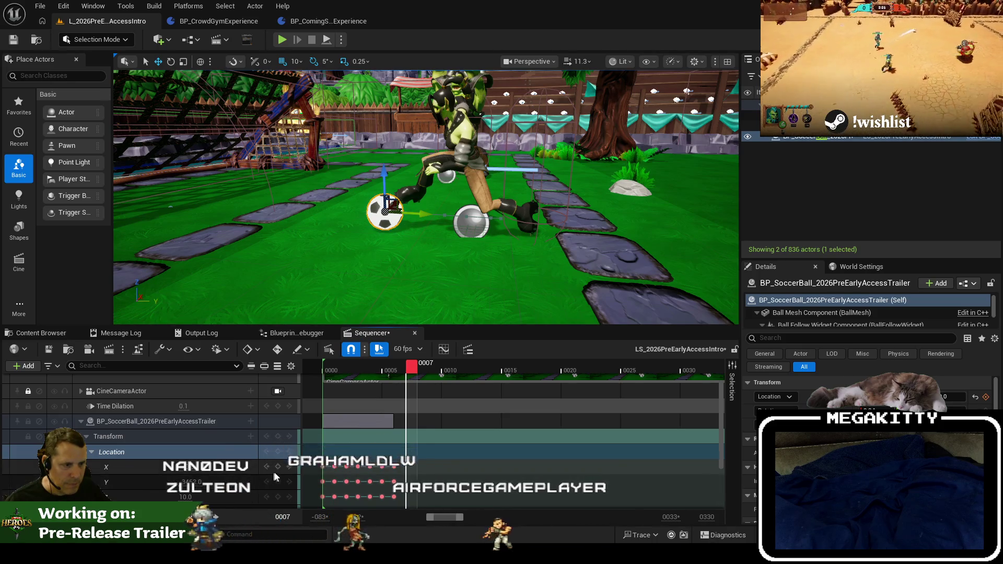
click(278, 452)
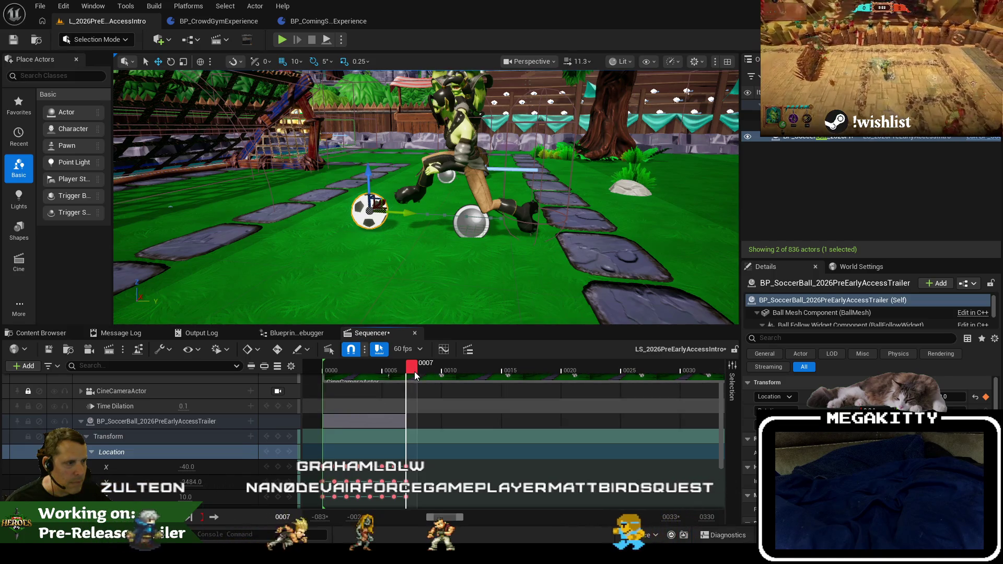
key(Right)
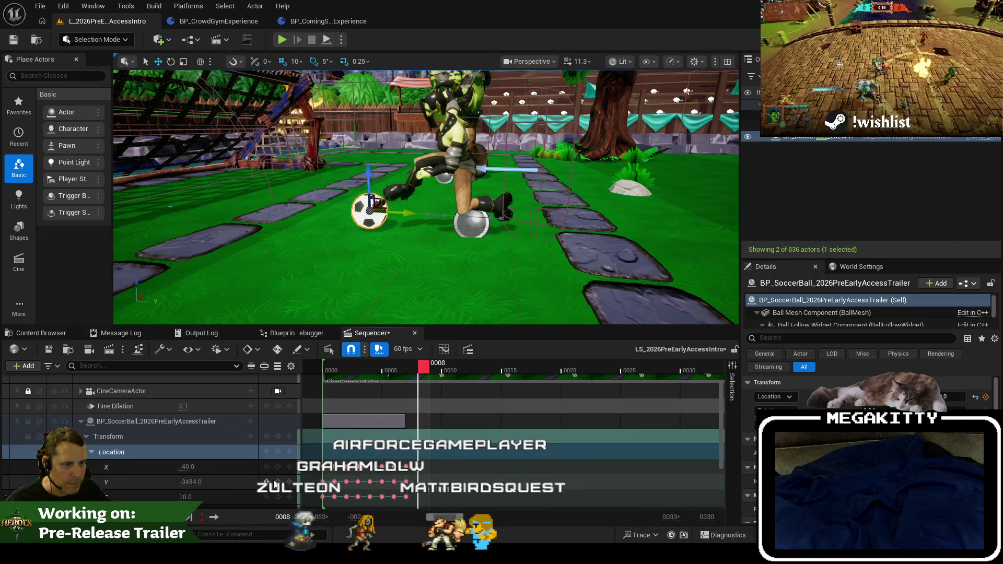
click(284, 456)
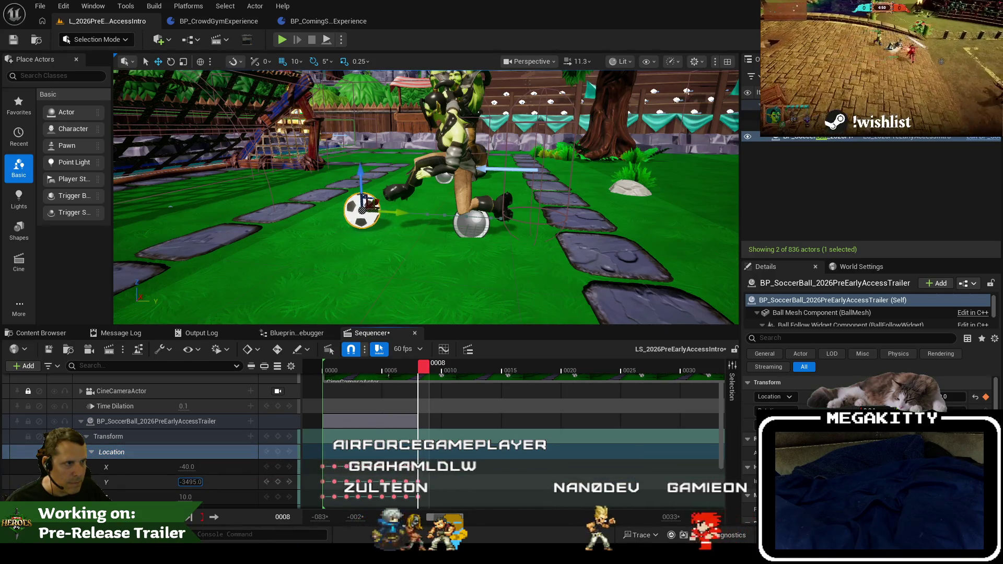
click(440, 370)
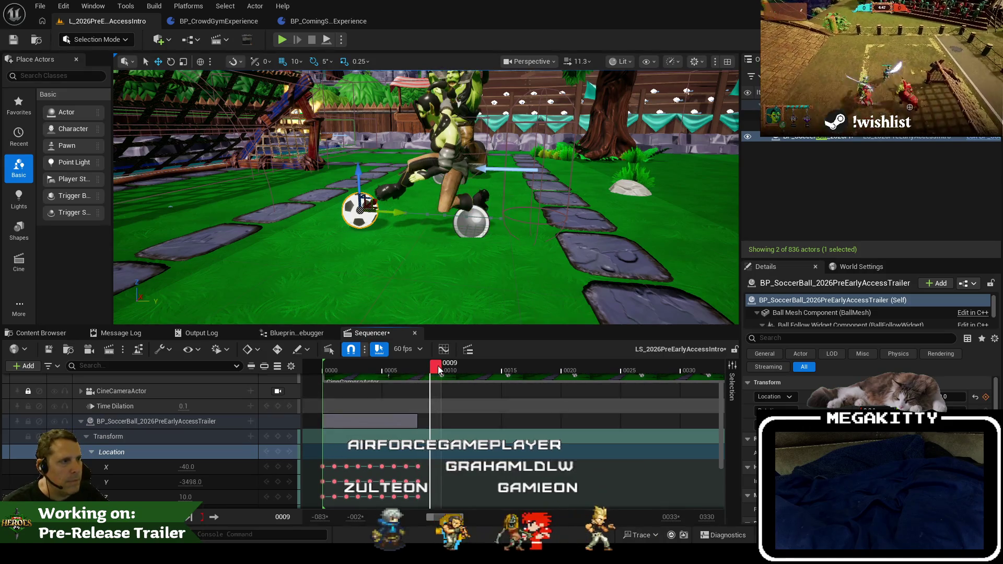
click(277, 481)
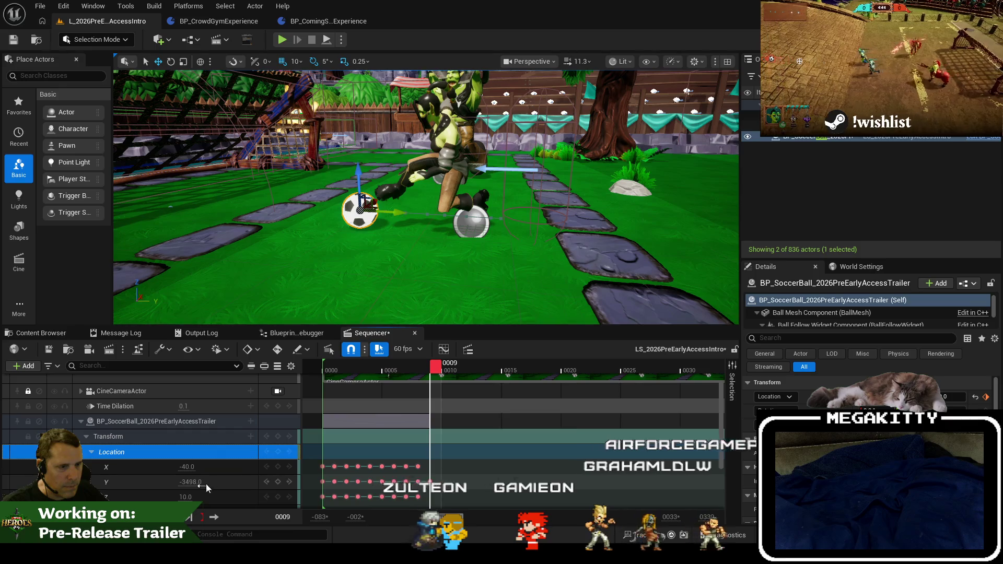
click(277, 452)
drag(191, 481, 188, 482)
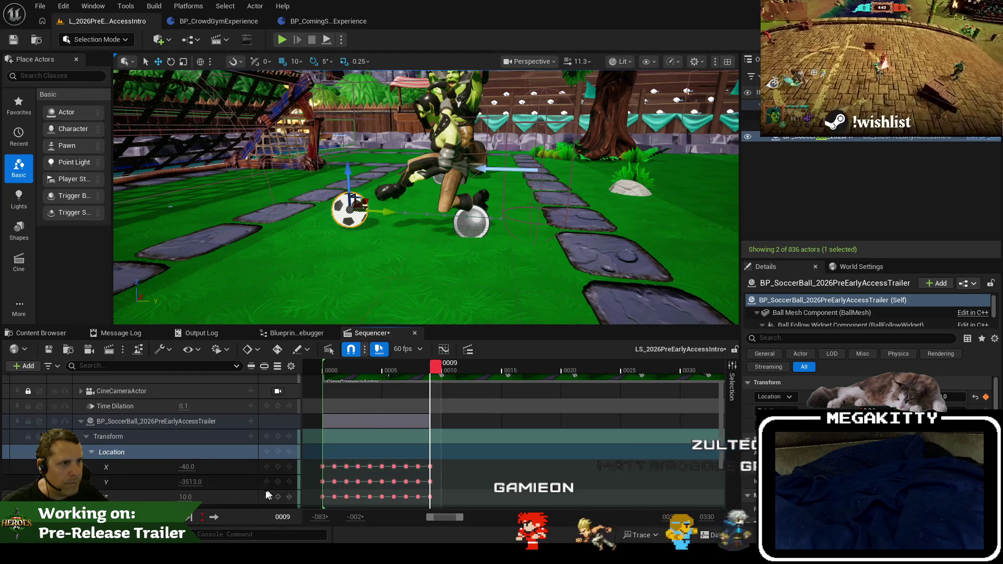
Key frames 10–12 with Y at -3523 and -3524, then replay the keyed motion.
mouse_move(433, 373)
mouse_down()
mouse_move(353, 374)
mouse_move(425, 374)
mouse_move(451, 388)
mouse_move(354, 394)
mouse_move(472, 403)
mouse_move(446, 406)
mouse_up()
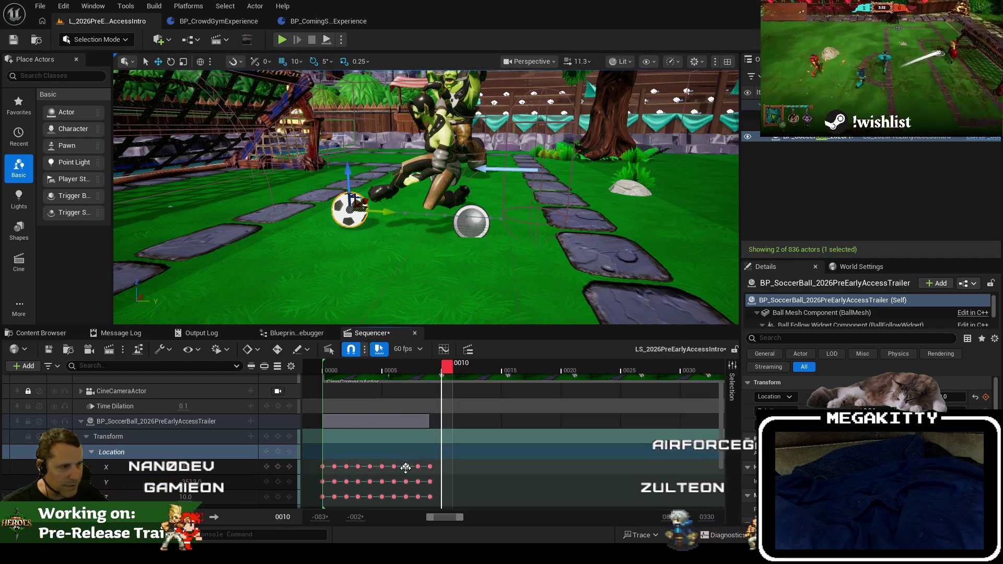
mouse_move(444, 374)
mouse_down()
mouse_move(412, 376)
mouse_move(449, 377)
mouse_up()
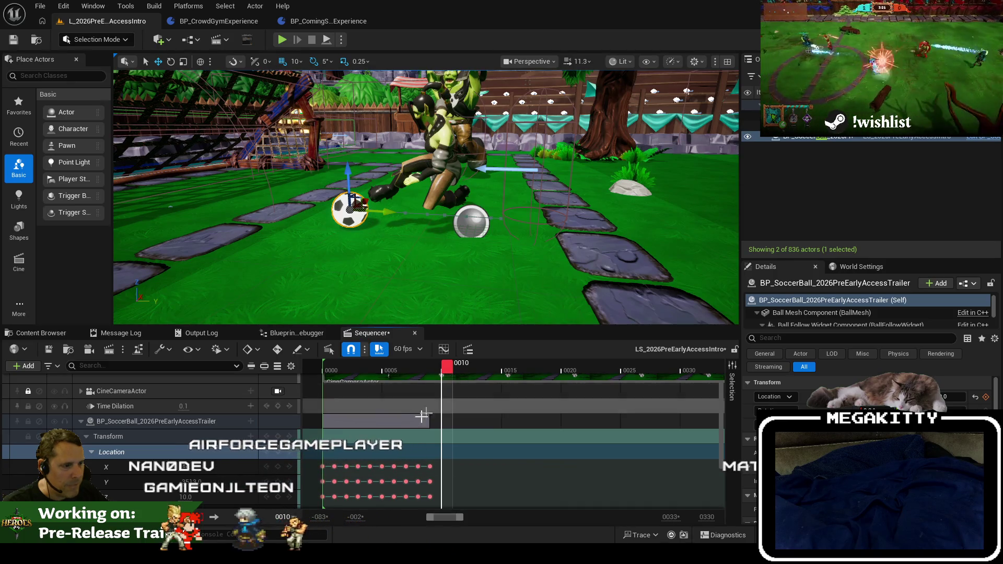
click(277, 452)
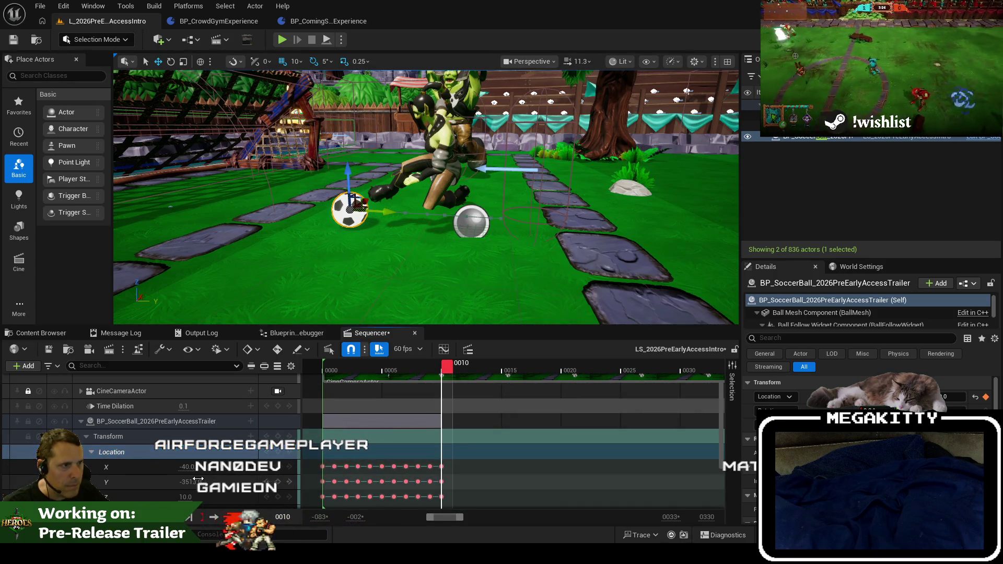
drag(191, 482, 188, 481)
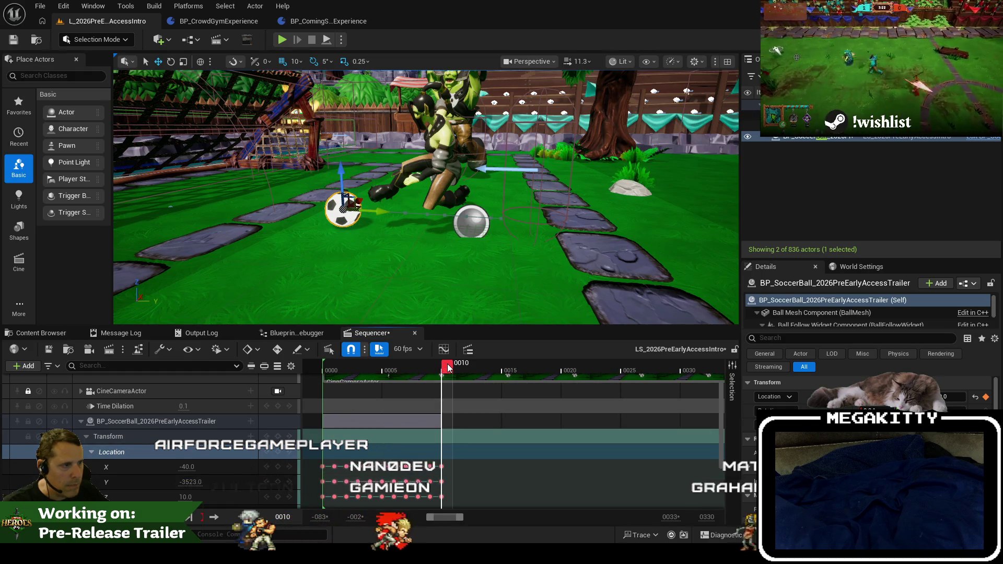
drag(447, 367, 456, 367)
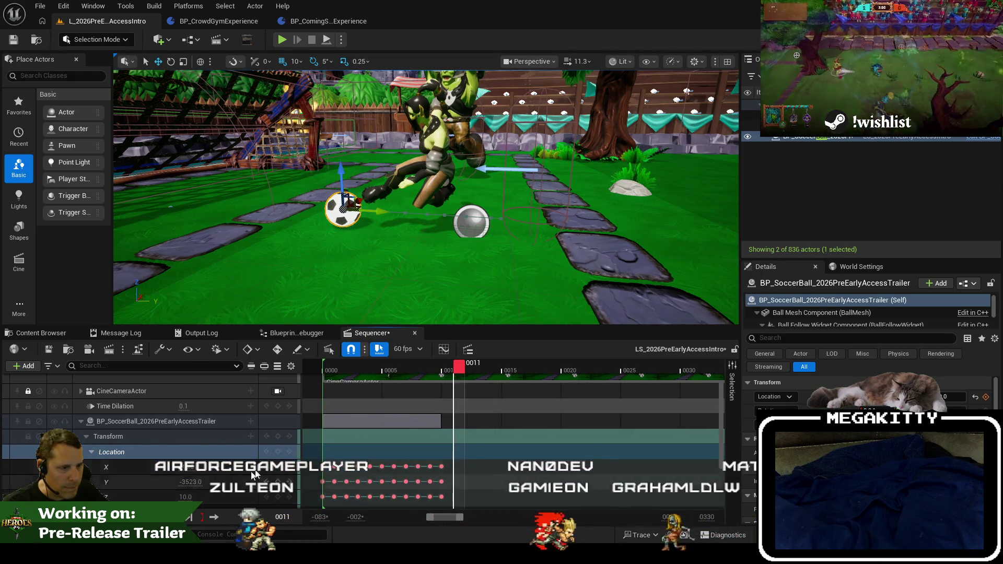
click(277, 452)
drag(191, 482, 189, 482)
click(466, 366)
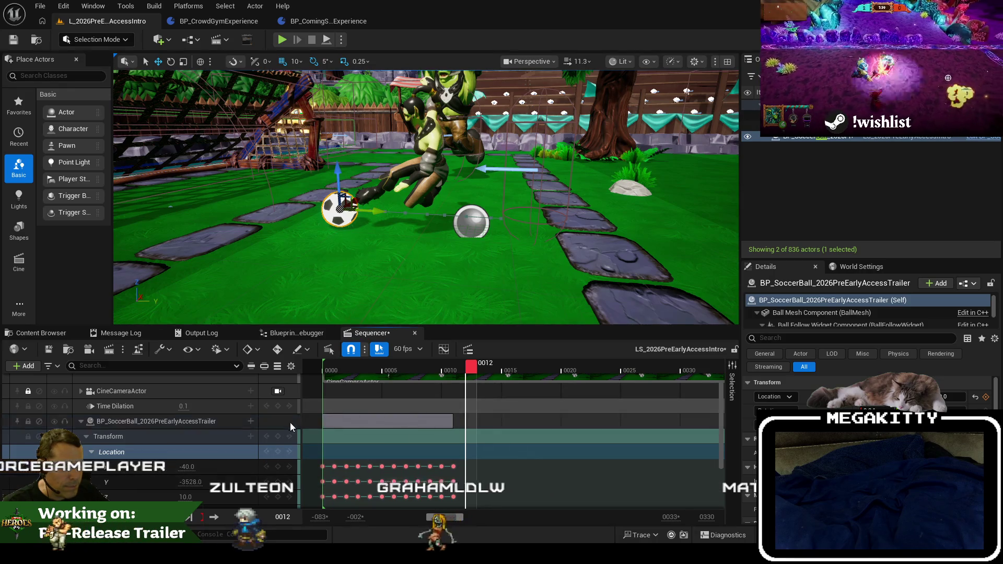
click(277, 453)
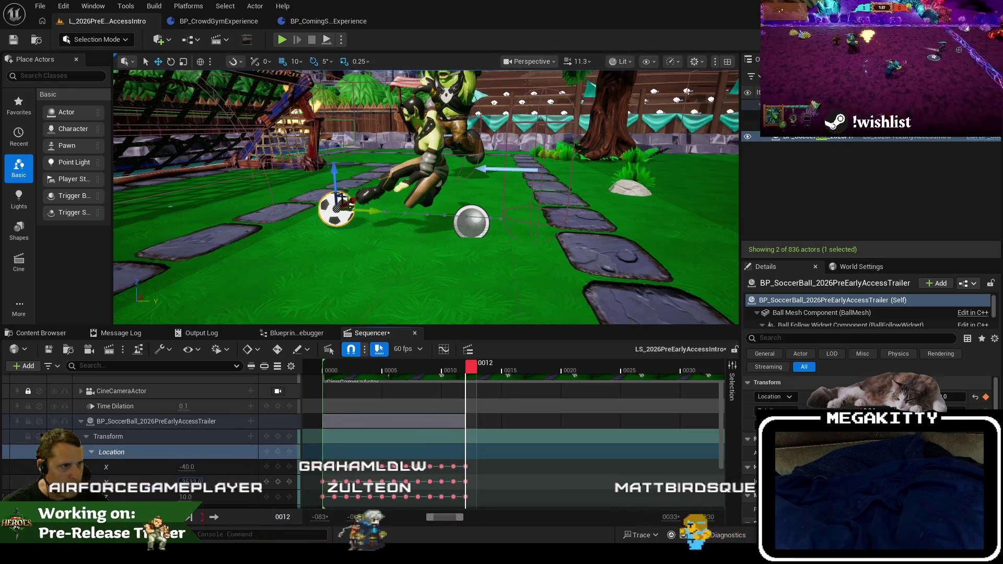
click(482, 369)
mouse_move(483, 369)
mouse_down()
mouse_move(537, 376)
mouse_move(347, 395)
mouse_move(361, 396)
mouse_up()
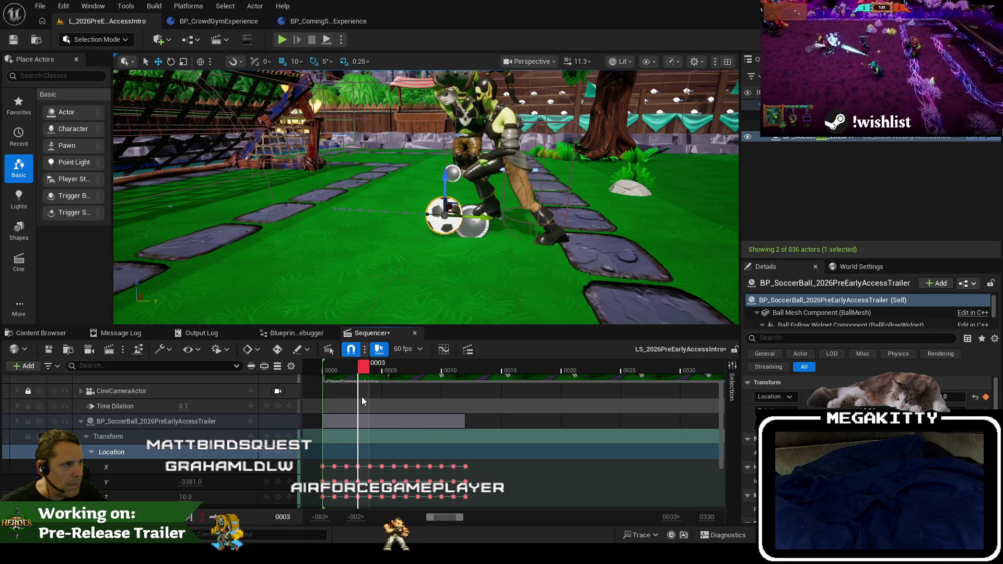
Frame the ball and adjust its Y at frames 5 (-3423) and 6.
drag(426, 197, 456, 201)
key(f)
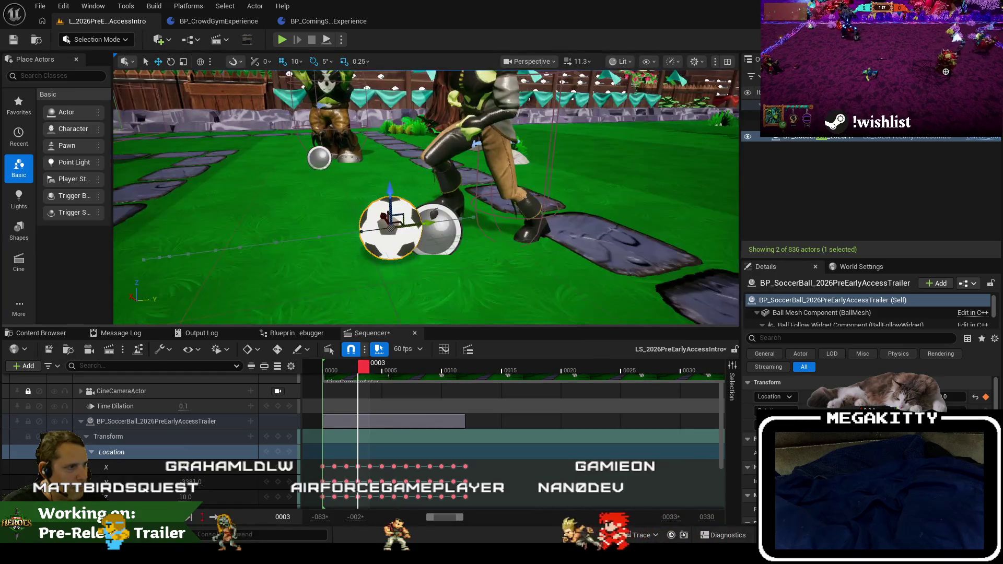
click(380, 371)
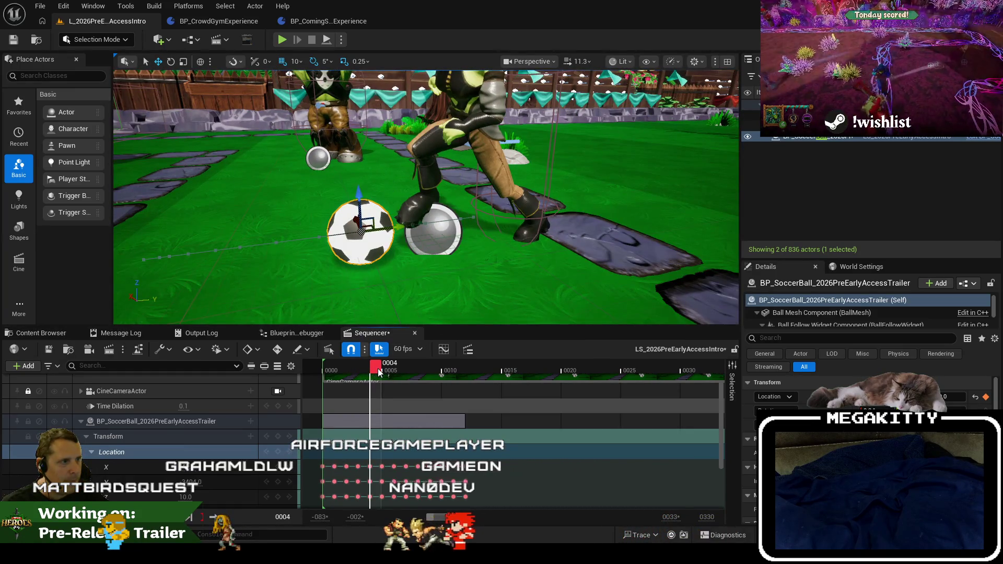
drag(448, 322, 441, 319)
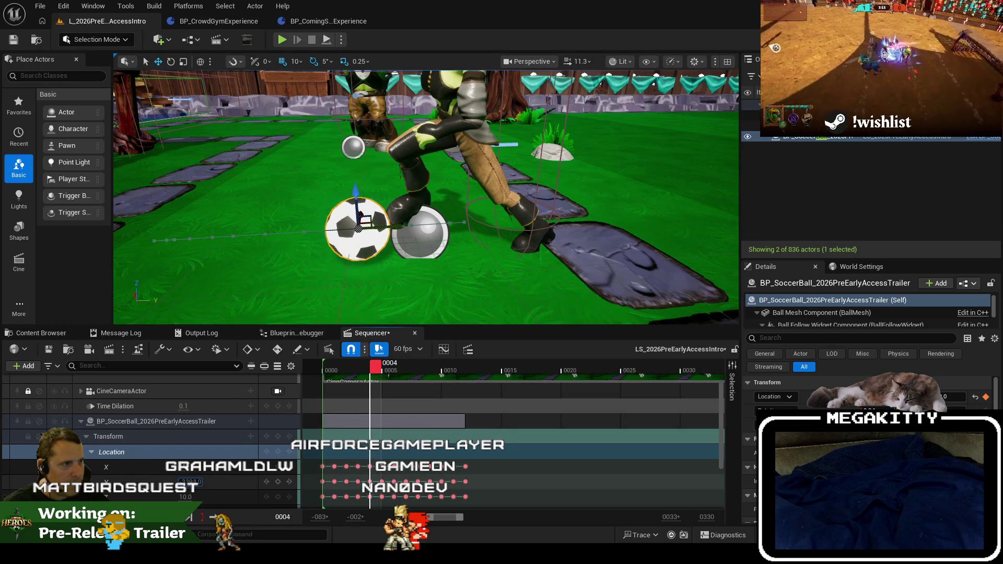
key(Right)
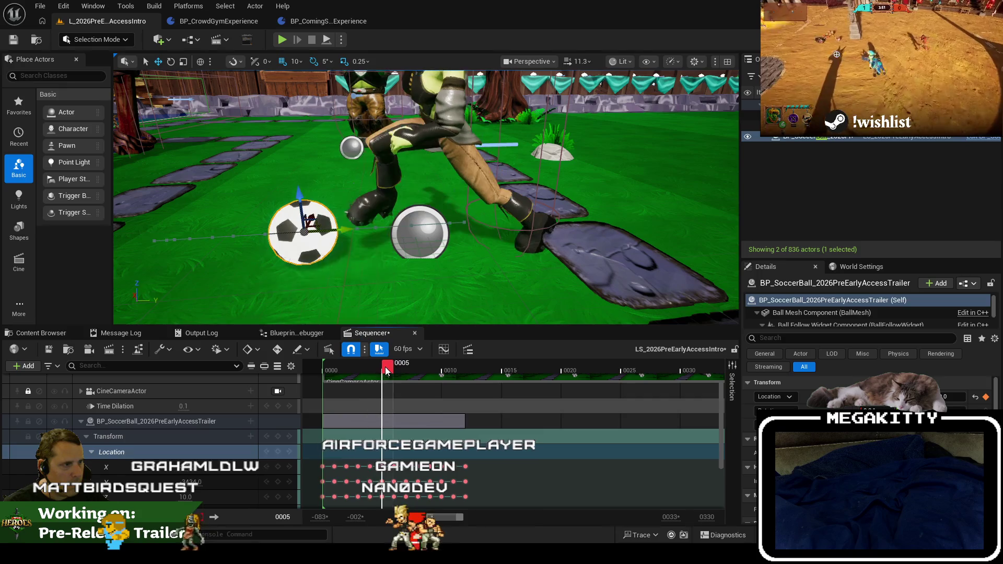
drag(205, 482, 216, 482)
key(Right)
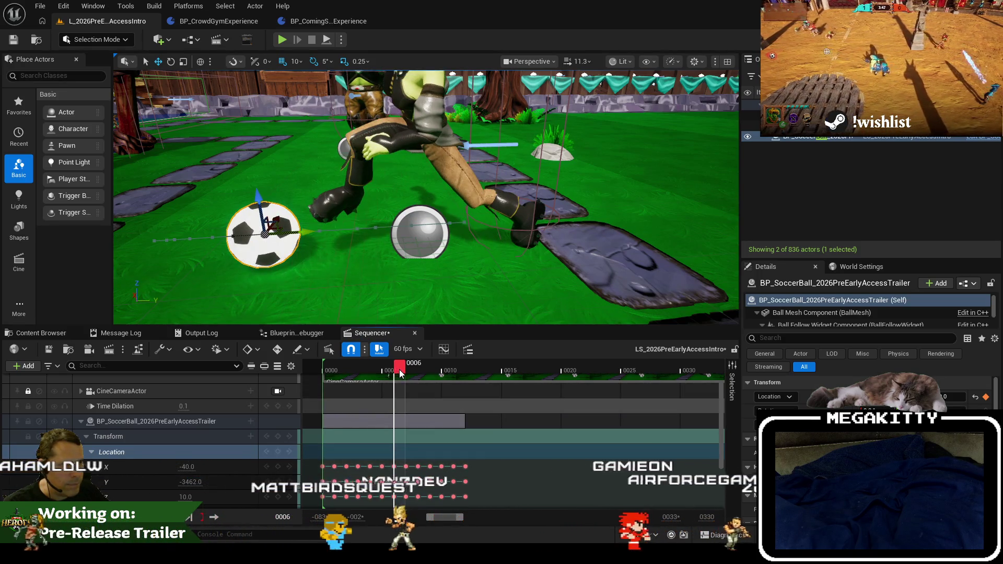
drag(188, 482, 196, 480)
Step through frames 7–10, changing the ball's Y to -3502 at frame 9.
key(Right)
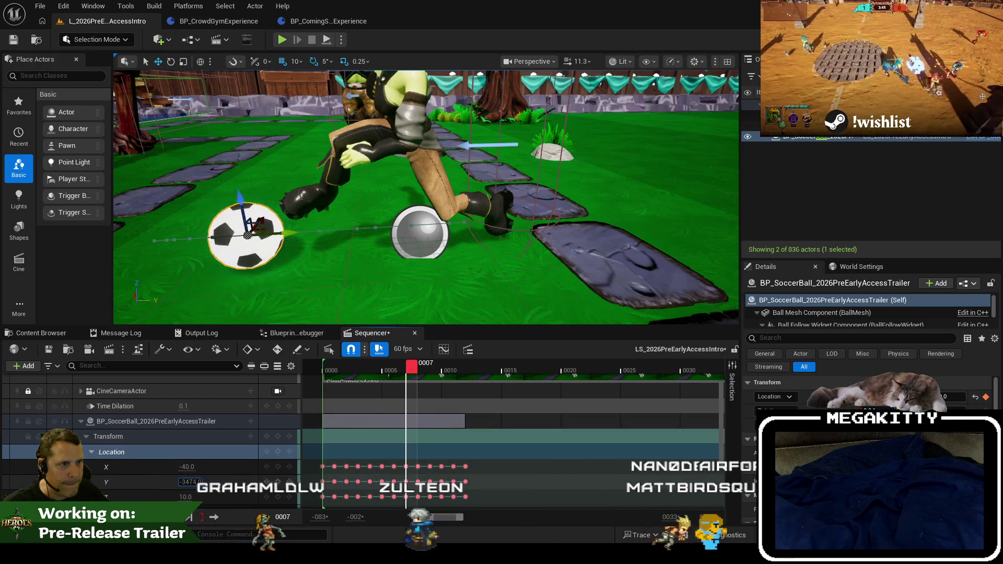
key(Right)
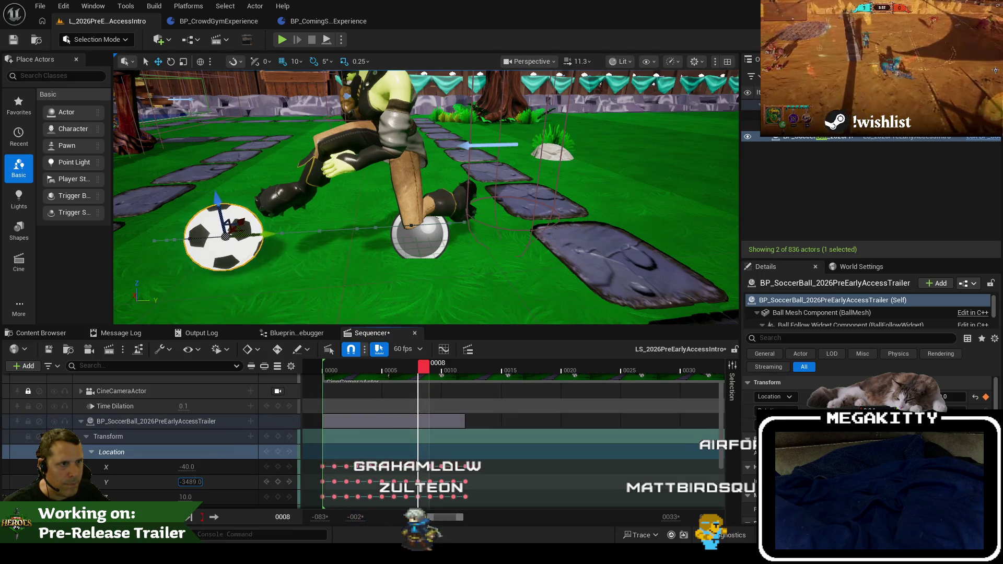
click(429, 370)
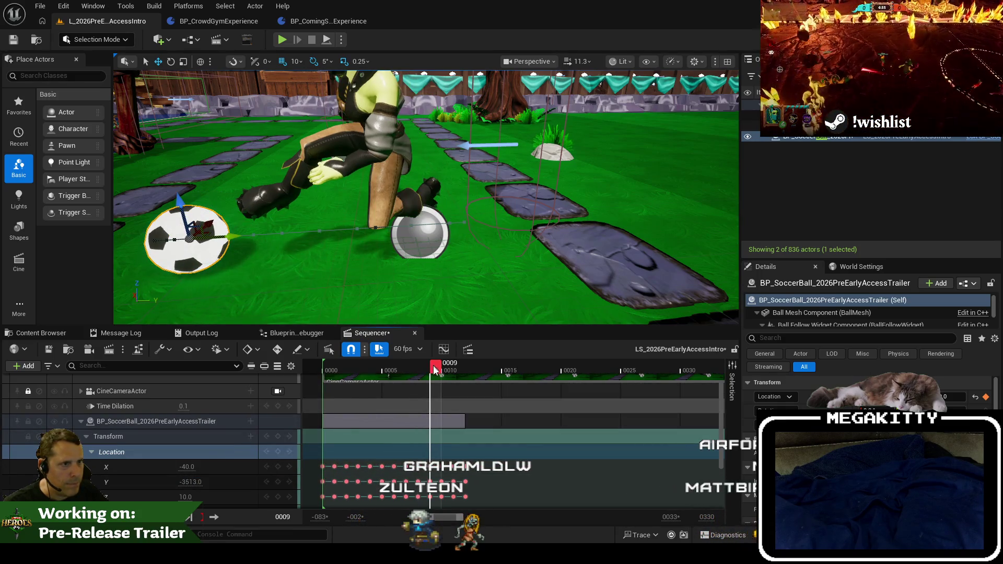
click(191, 481)
drag(191, 482, 194, 481)
click(447, 375)
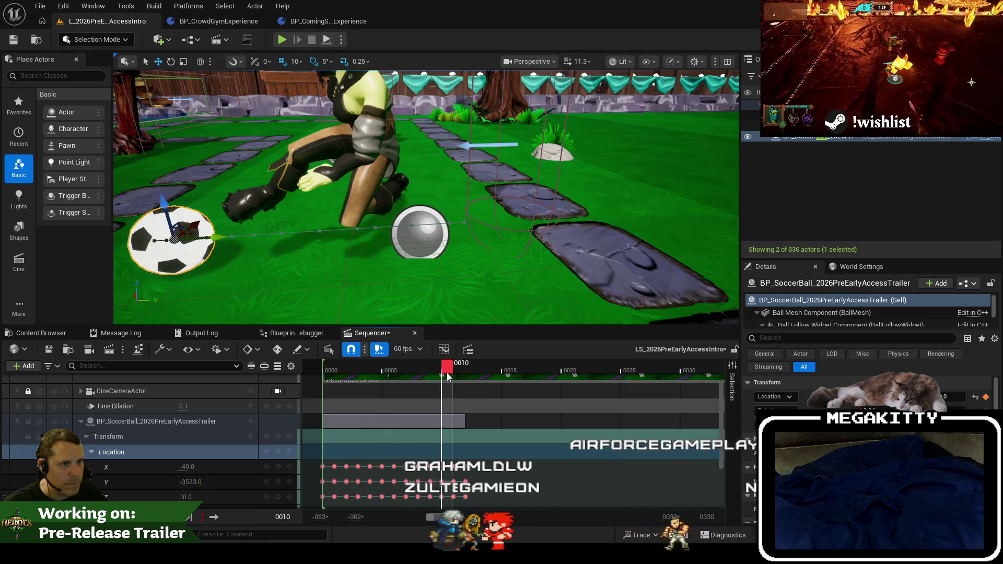
key(Left)
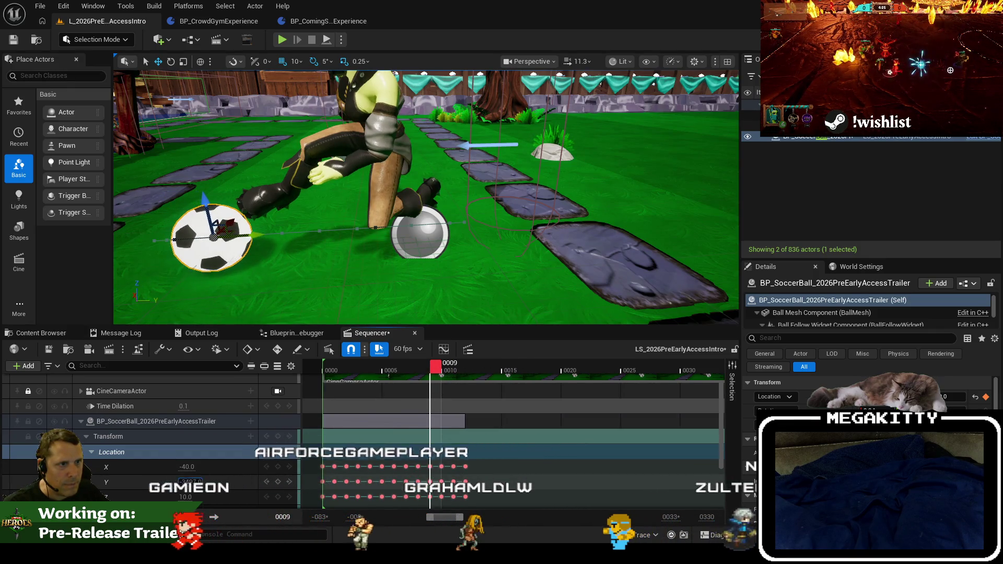
click(455, 378)
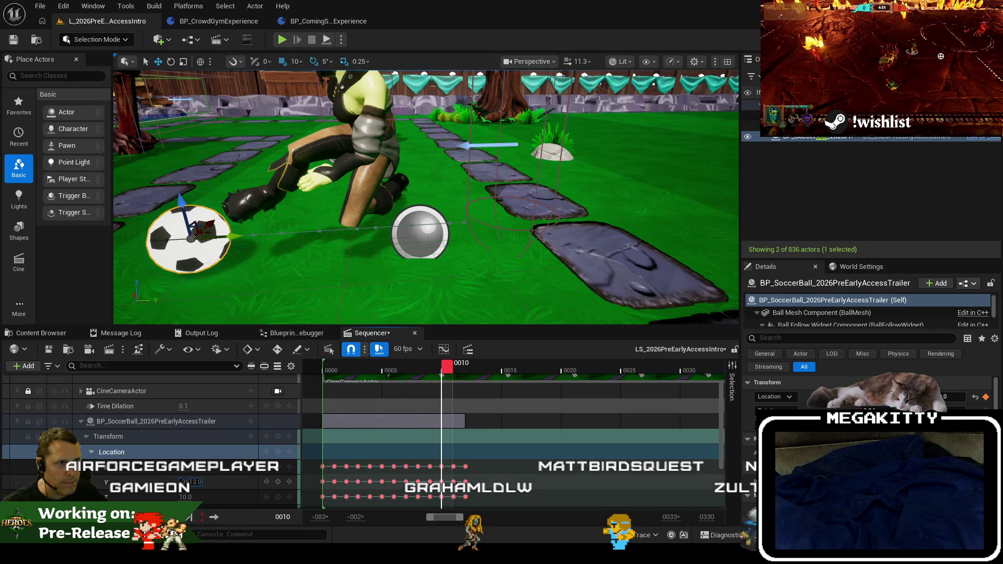
Nudge the ball's Y at frame 12 to -3530 and scrub back to review the motion.
click(453, 368)
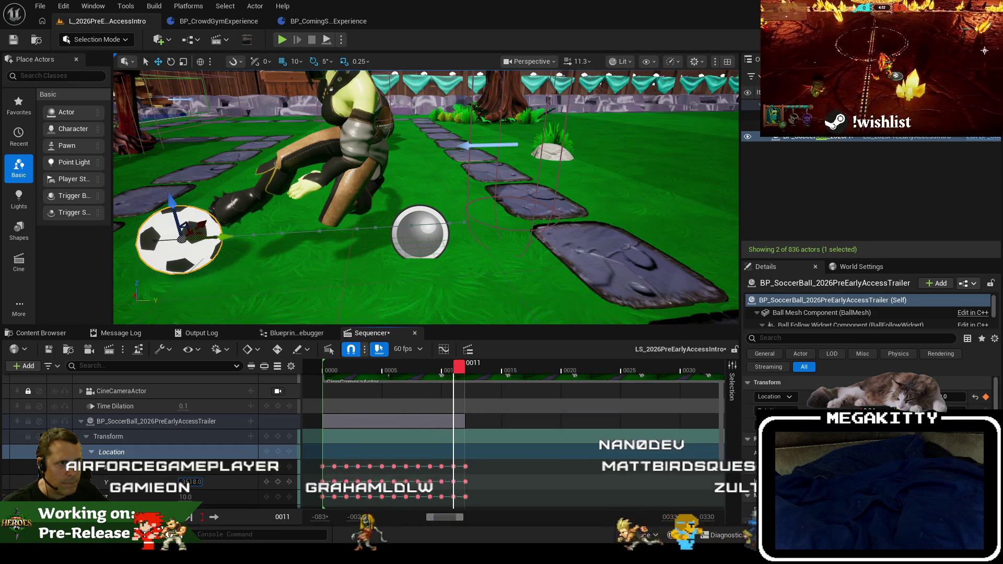
click(470, 370)
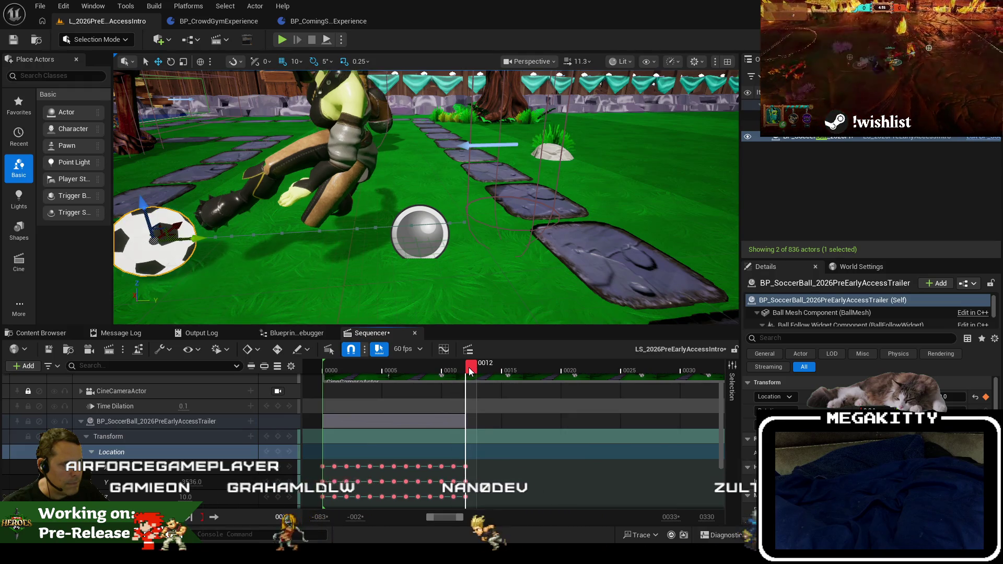
drag(190, 481, 194, 481)
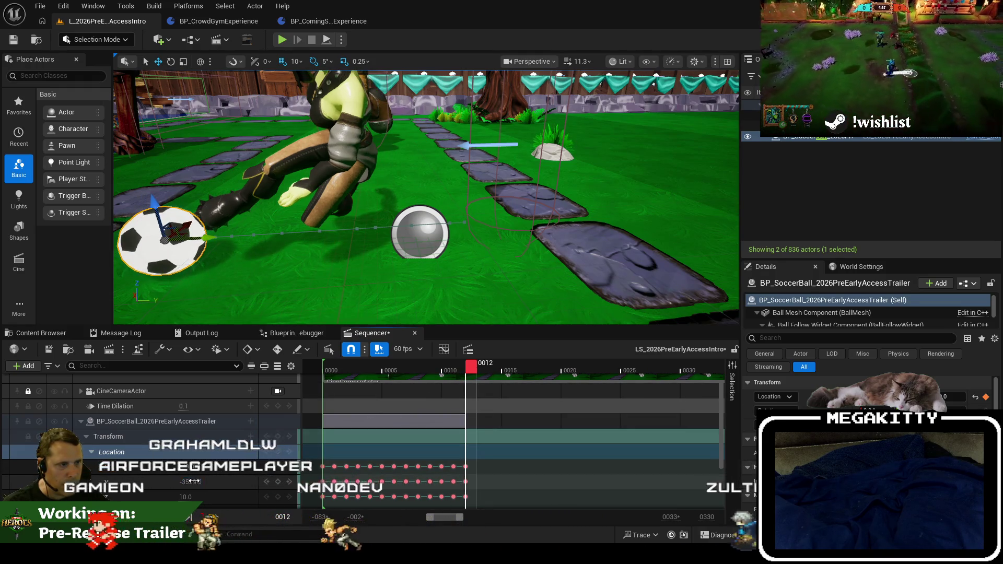
mouse_move(470, 369)
mouse_down()
mouse_move(353, 379)
mouse_move(507, 376)
mouse_move(476, 384)
mouse_move(484, 372)
mouse_up()
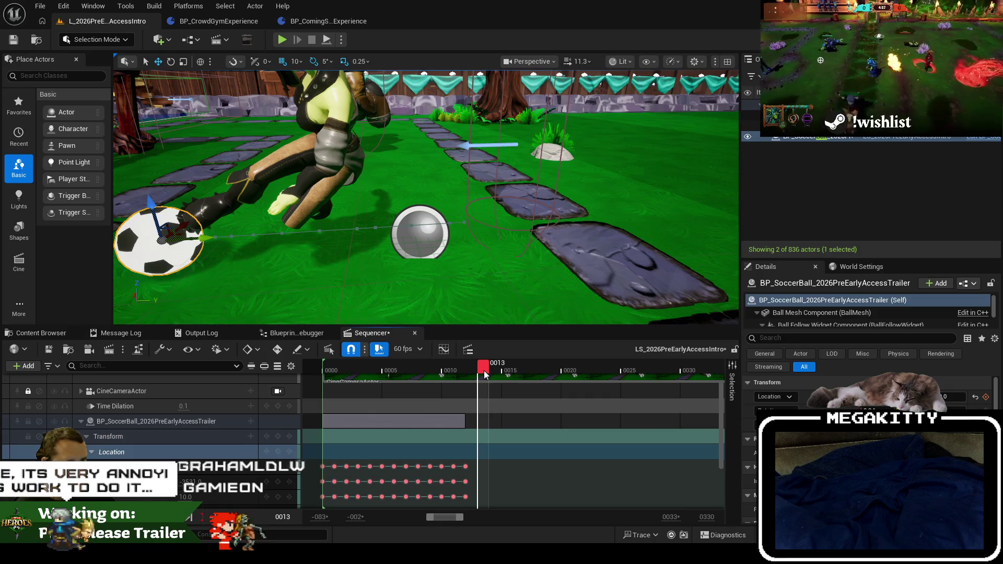
drag(495, 243, 497, 240)
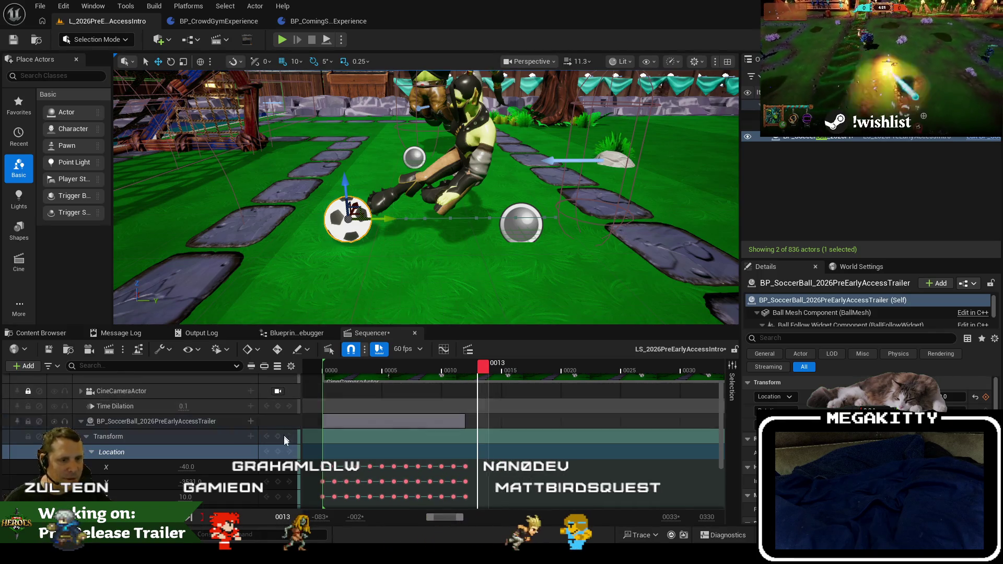
Key the ball's location at frame 13 with Y at -3536.
click(278, 454)
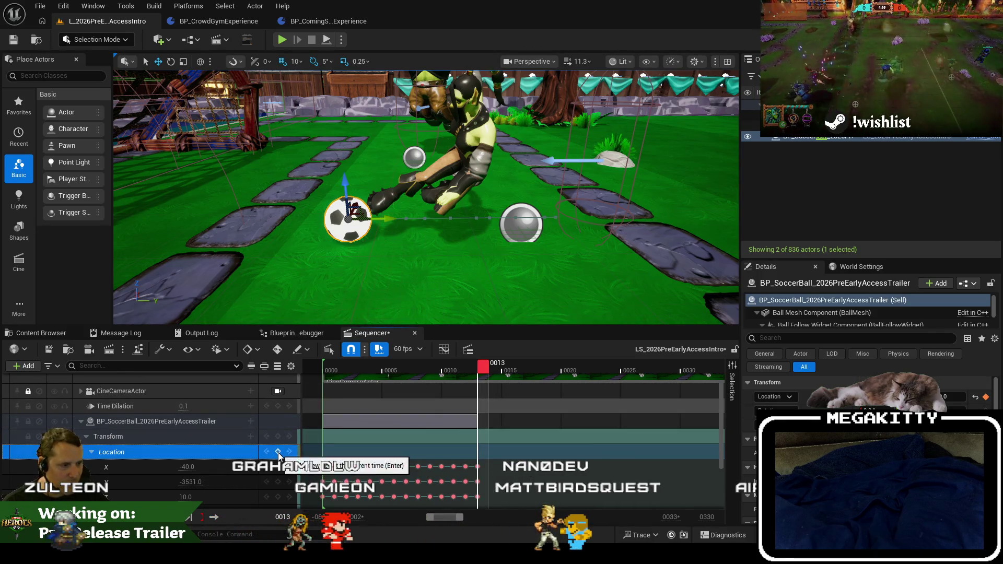
click(190, 483)
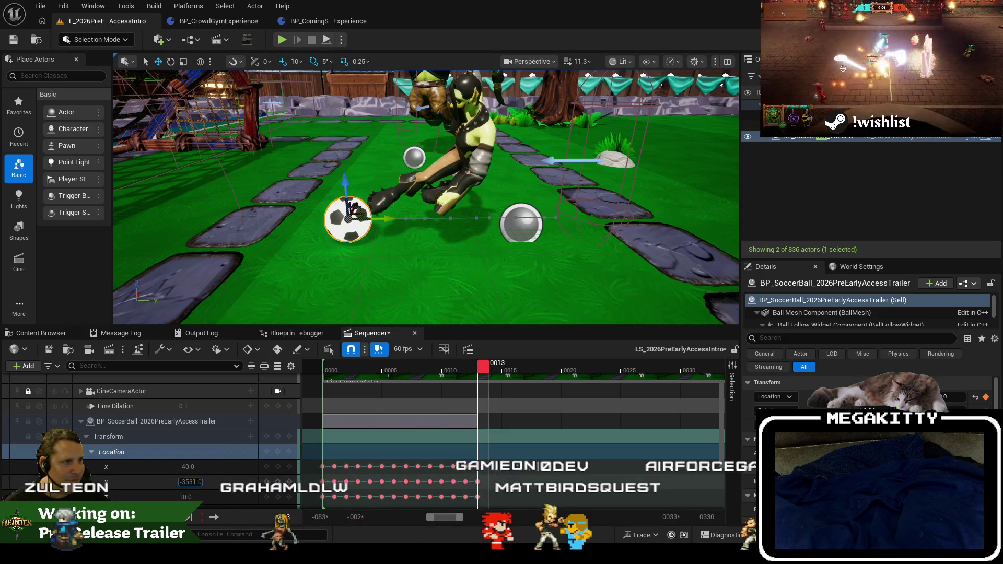
key(Return)
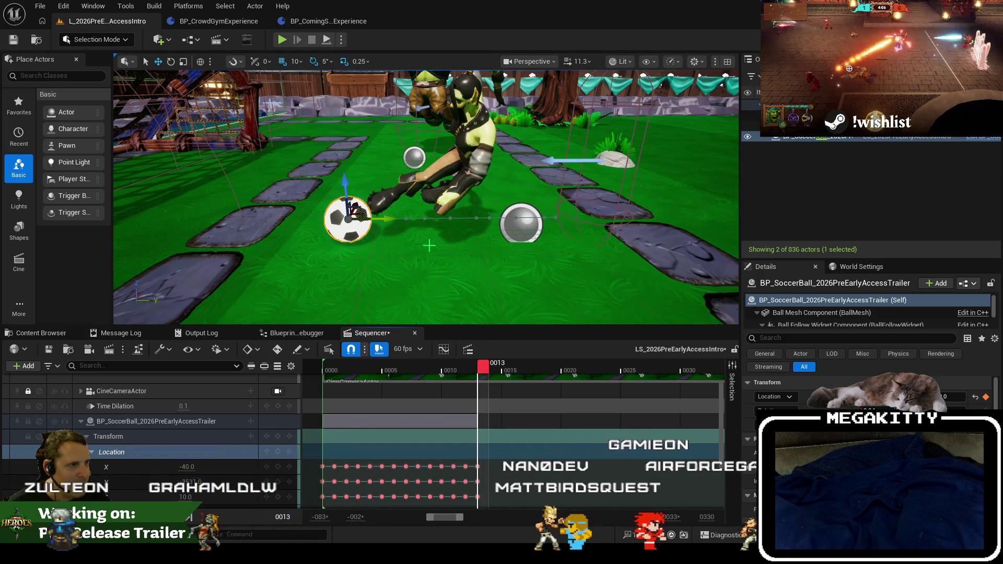
scroll(426, 197, up, 3)
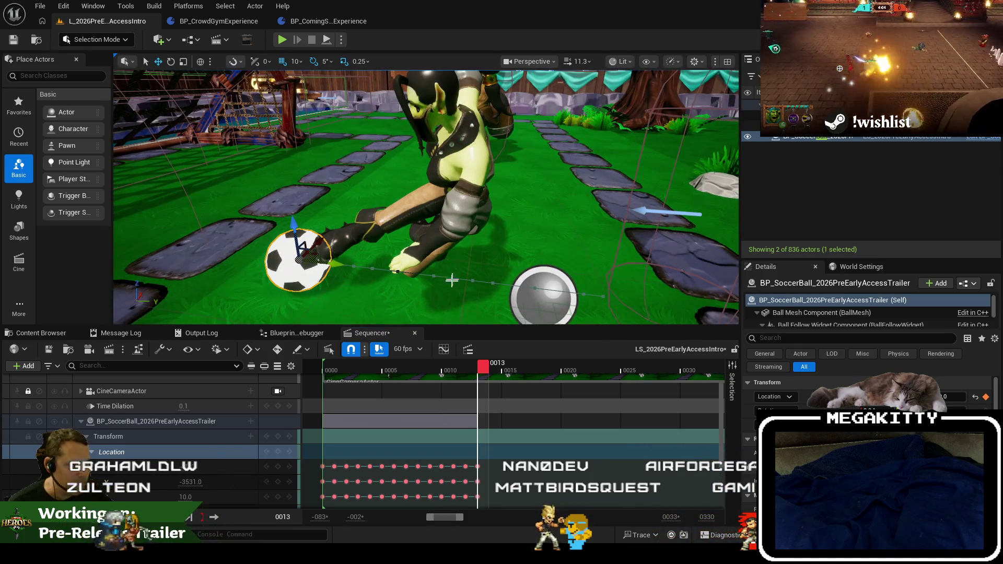
drag(423, 311, 422, 310)
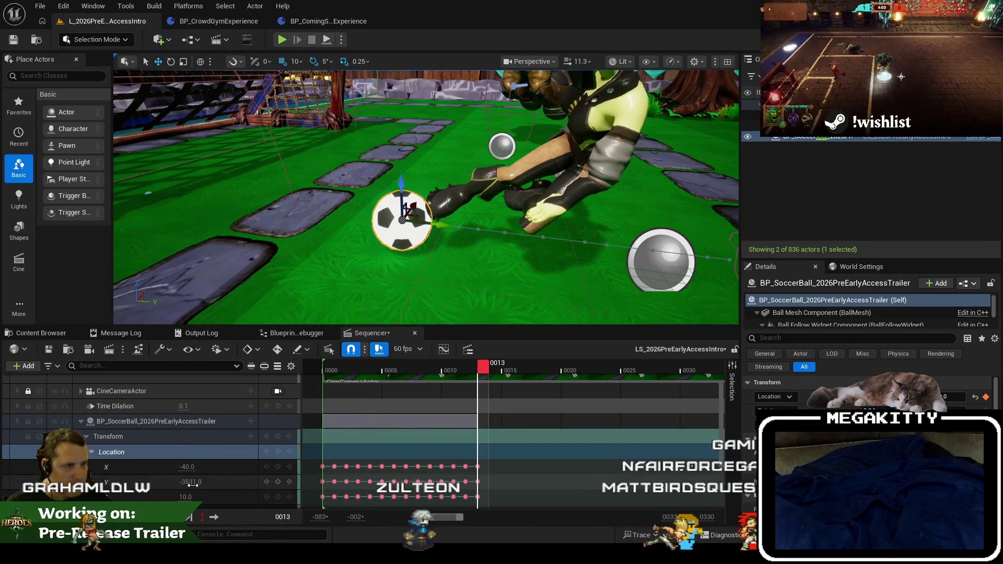
drag(190, 481, 186, 481)
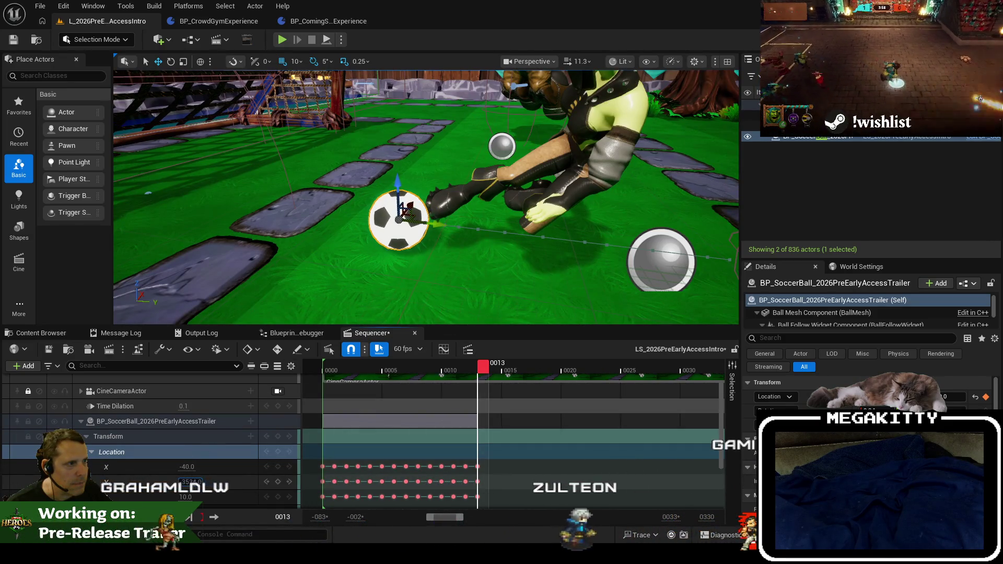
Key frames 14–16, pushing Y to -3551 at frame 15 and -3577 at frame 16.
click(498, 372)
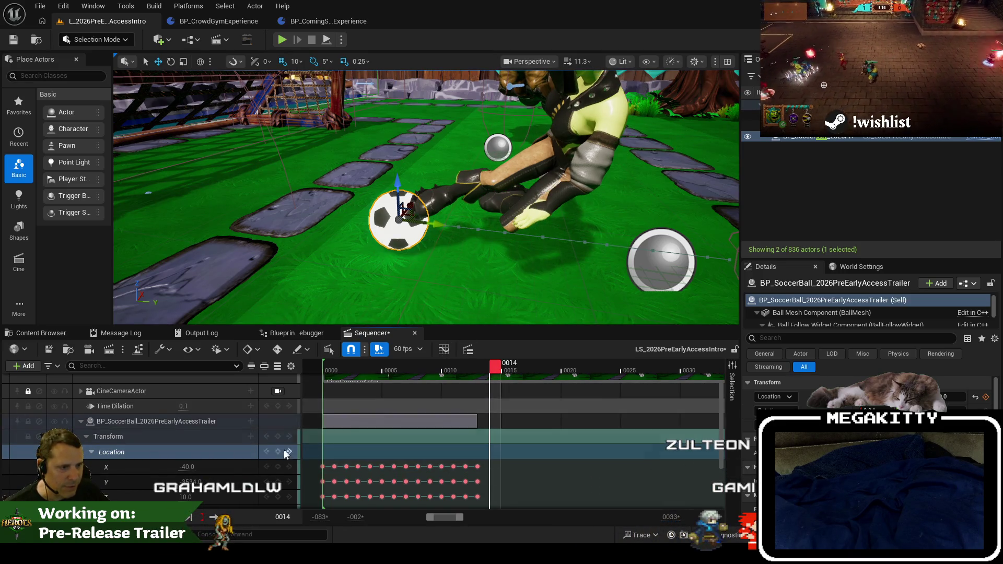
drag(188, 482, 180, 481)
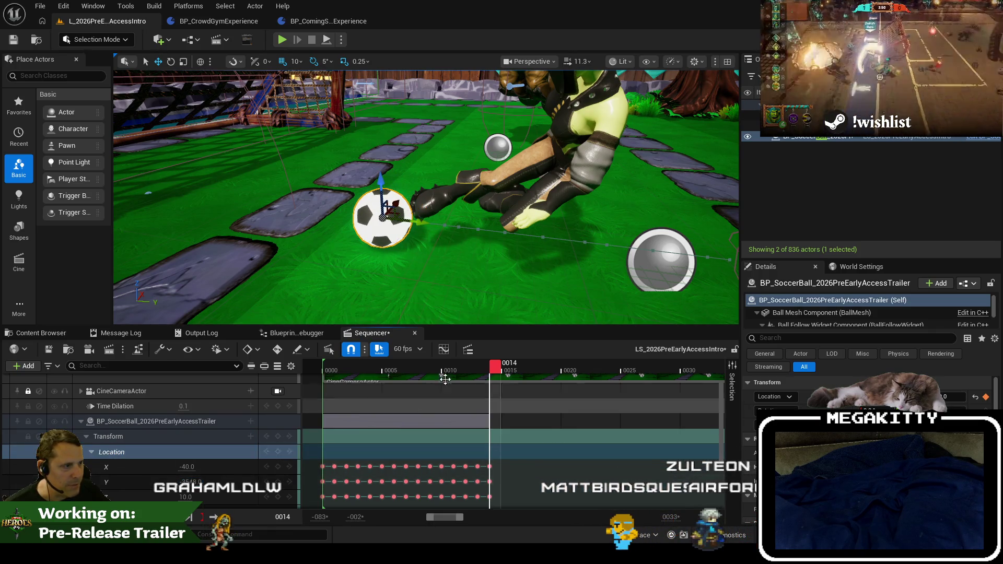
drag(504, 365, 507, 372)
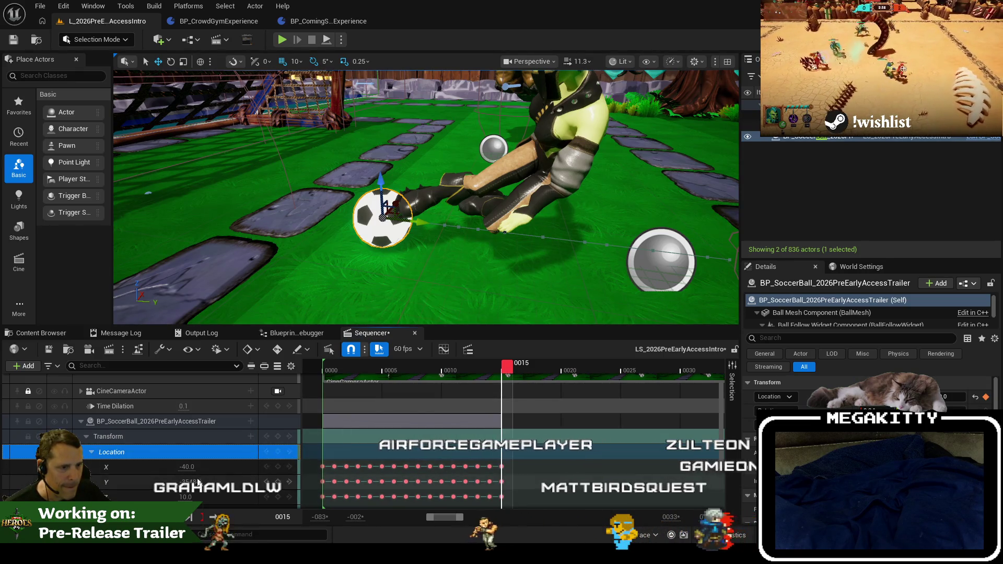
drag(256, 485, 246, 485)
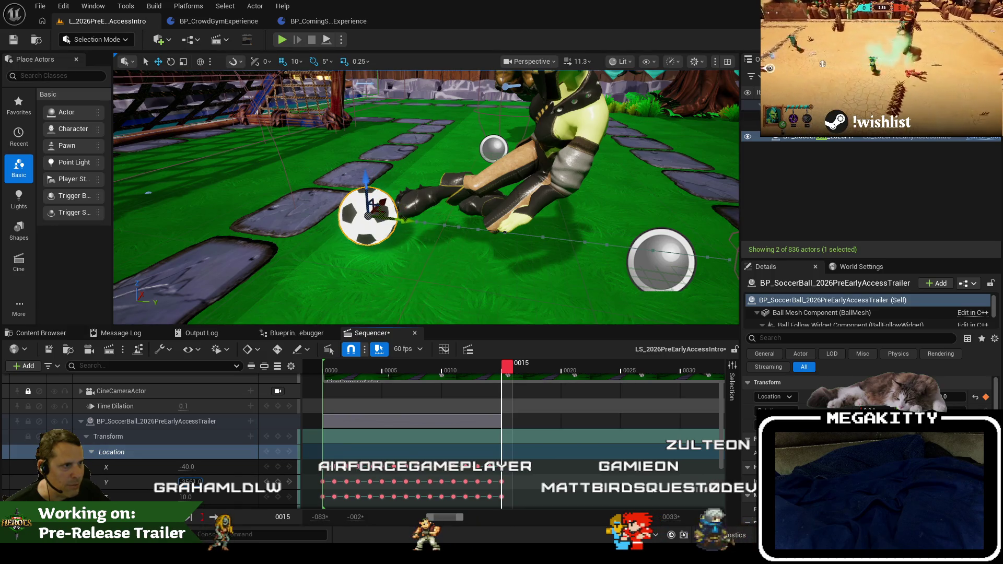
click(515, 375)
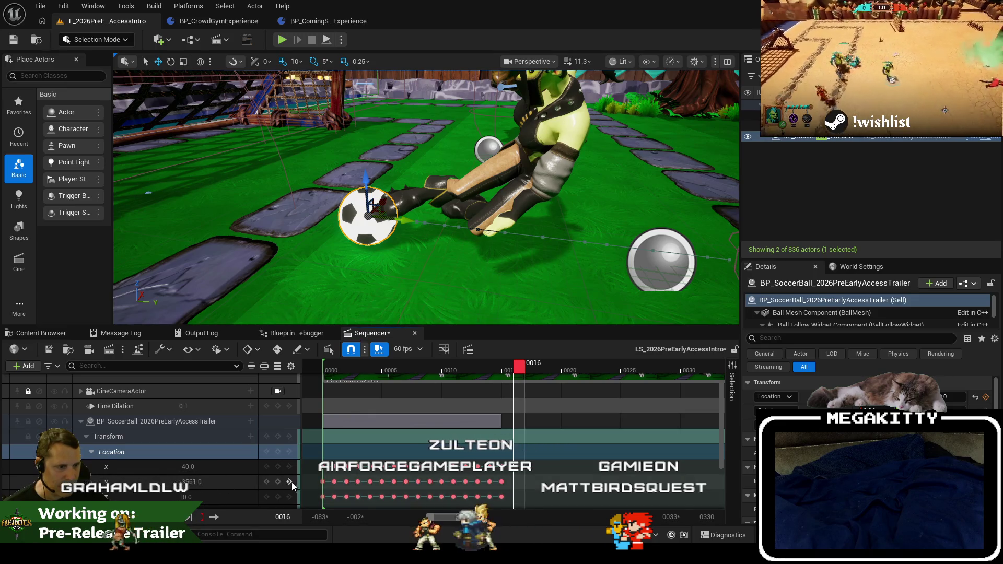
drag(251, 482, 242, 482)
drag(426, 219, 396, 178)
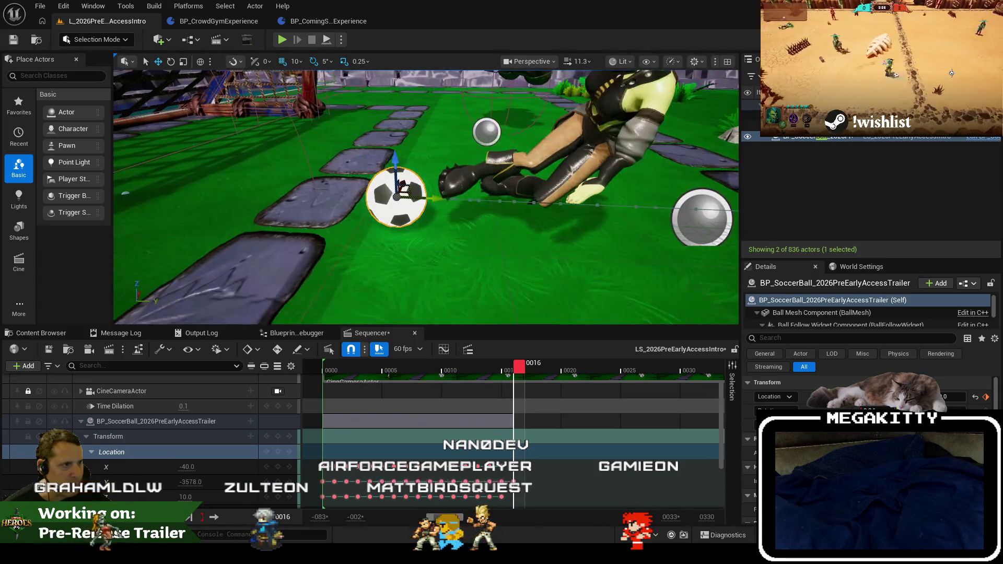
Pull the ball's Y back to -3567 at frame 16 and -3554 at frame 15.
drag(425, 245, 408, 229)
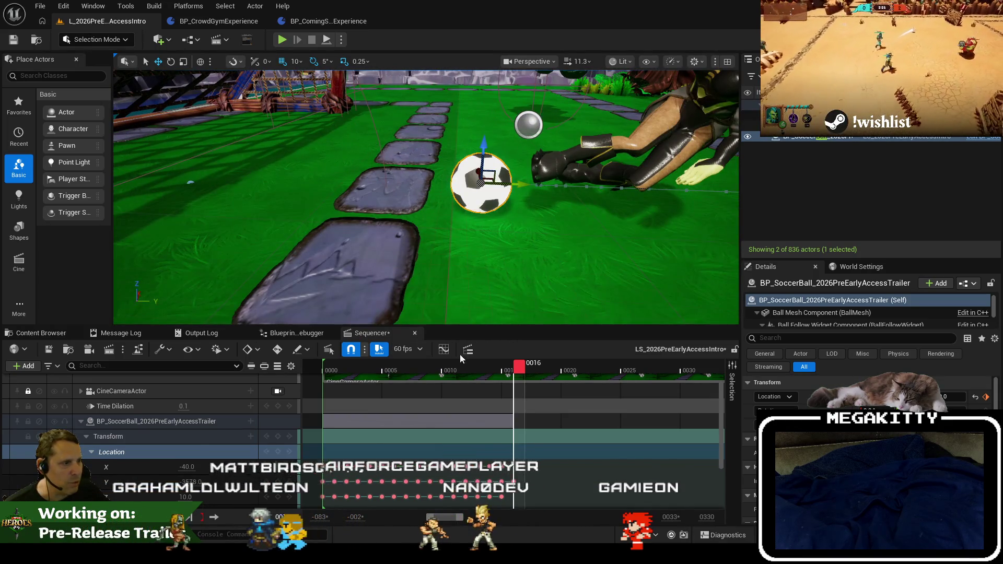
drag(197, 486, 201, 485)
key(Left)
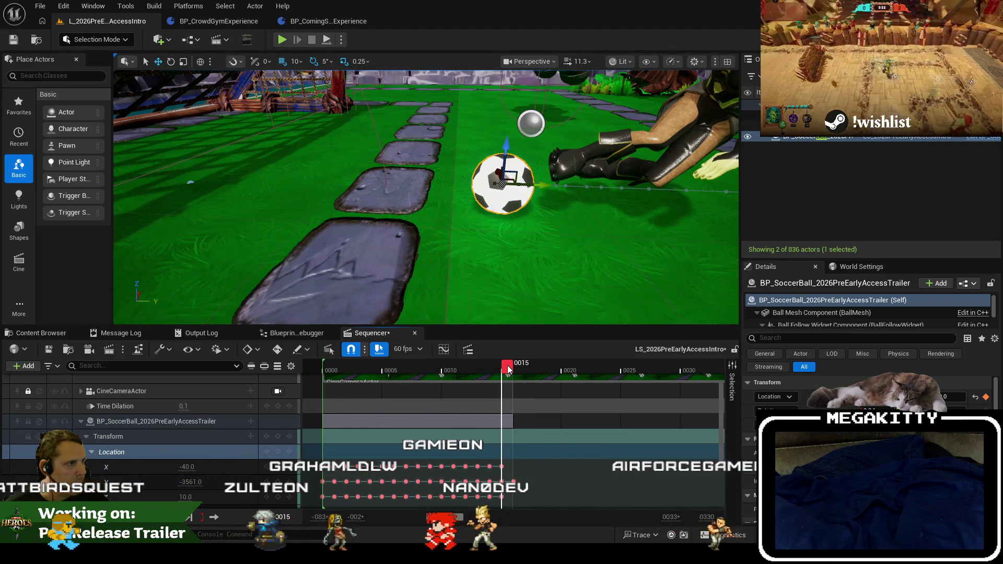
drag(196, 482, 199, 482)
click(499, 372)
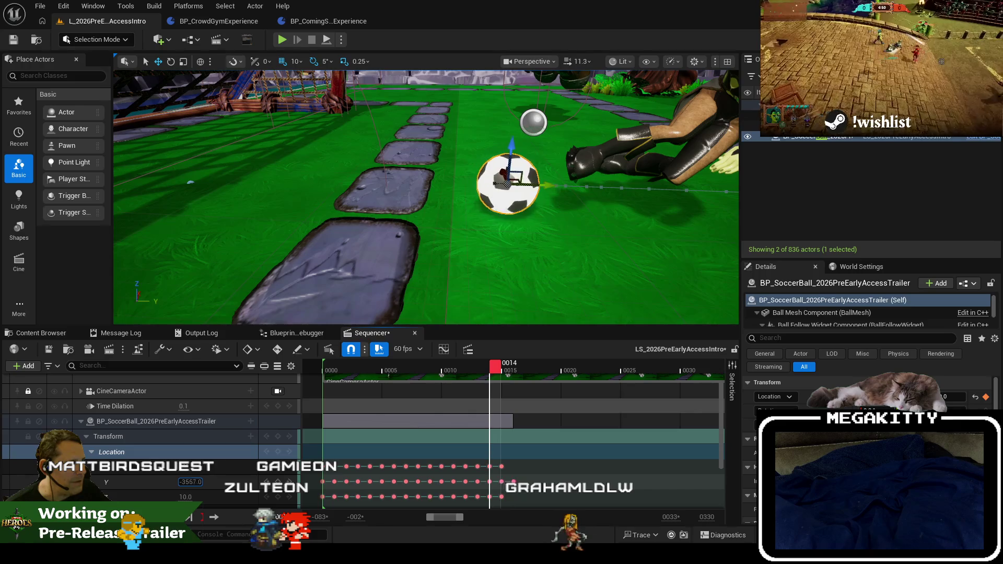
drag(499, 365, 486, 365)
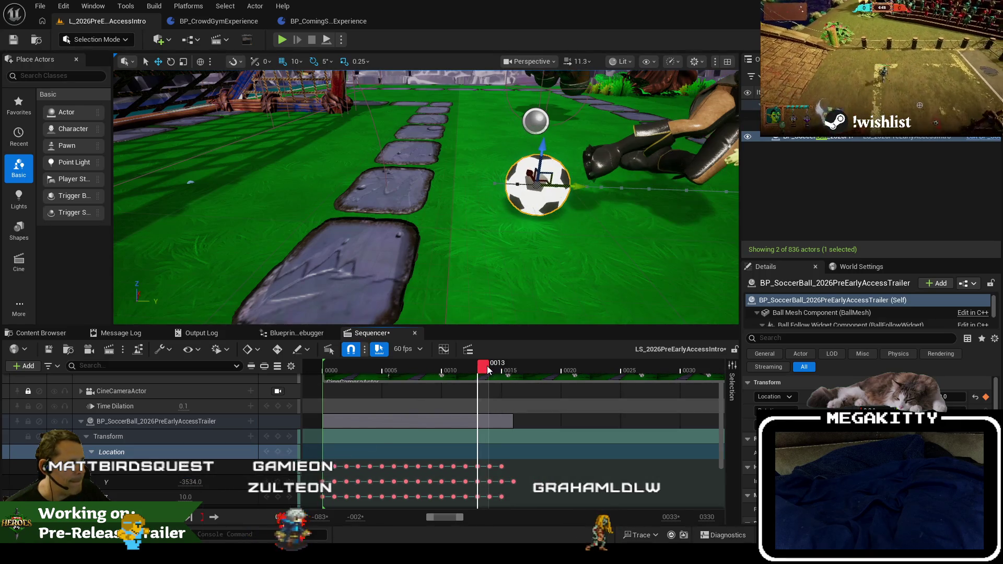
Set the ball's Y to -3520 at frame 13, -3510 at 12 and -3504 at 11.
drag(191, 481, 198, 482)
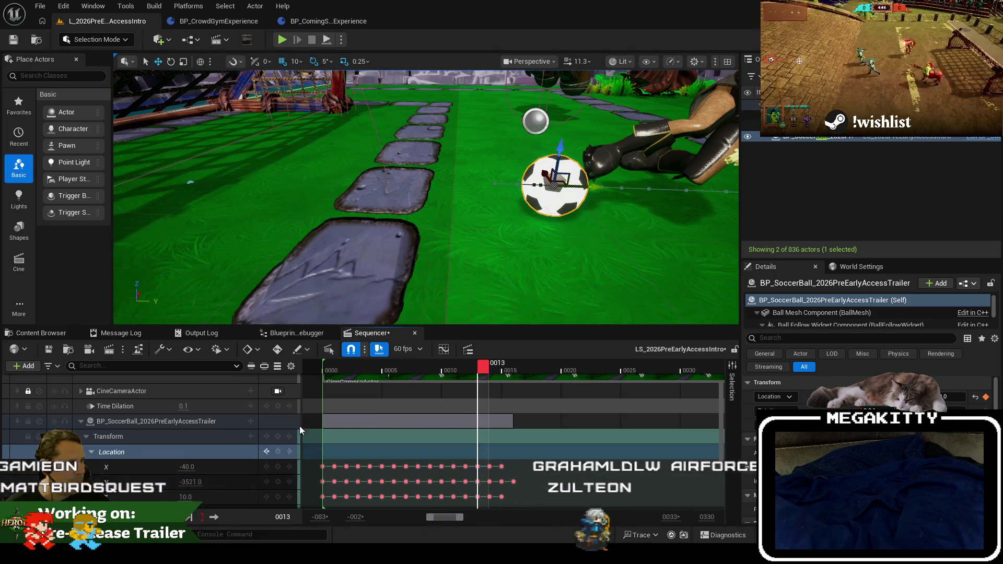
click(471, 371)
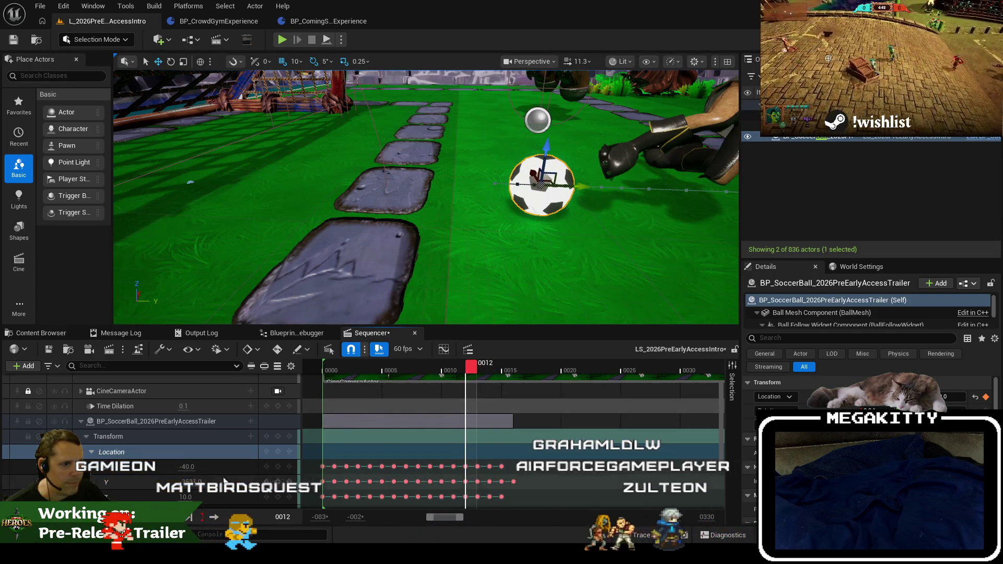
drag(197, 482, 204, 482)
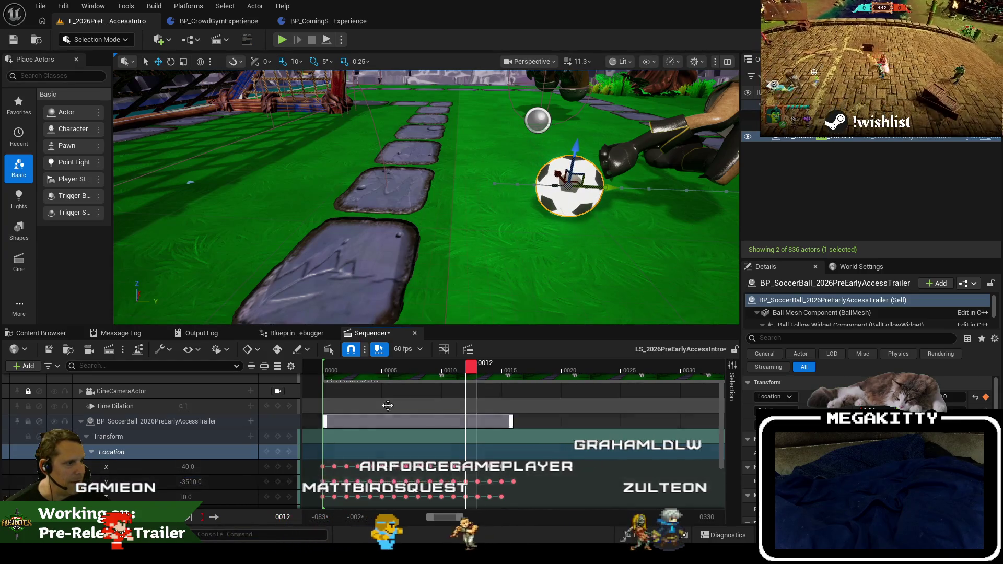
drag(474, 367, 463, 370)
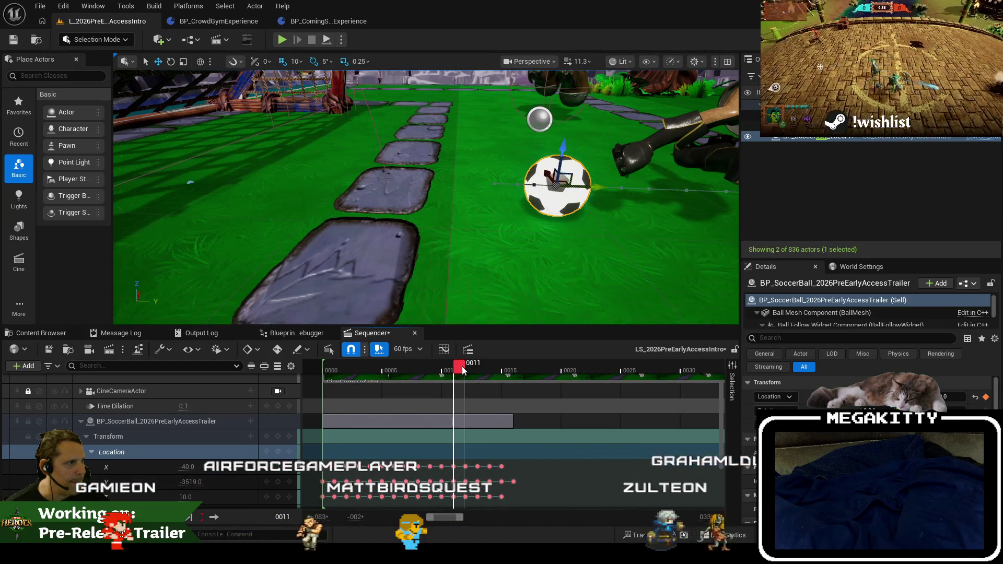
ctrl+click(183, 482)
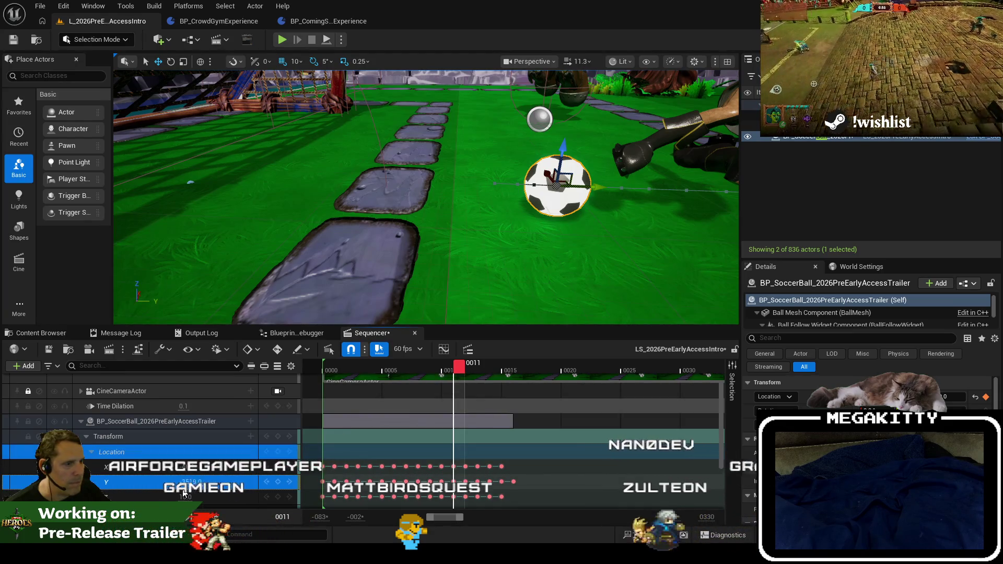
drag(188, 482, 196, 482)
mouse_move(456, 369)
mouse_down()
mouse_move(361, 364)
mouse_move(405, 364)
mouse_move(394, 367)
mouse_up()
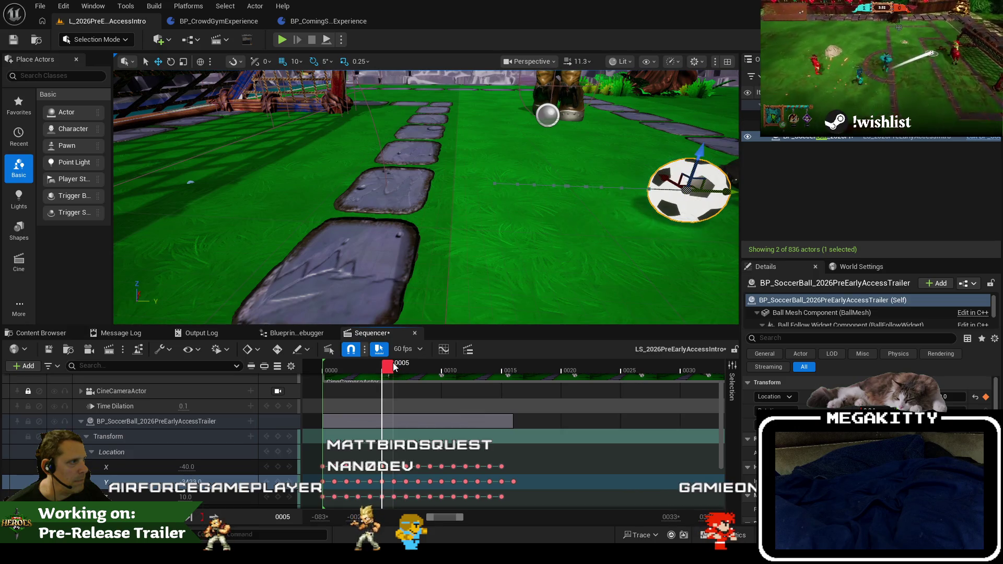
Set the ball's Y to -3443 at frame 6 and -3456 at frame 7, ahead of the foot.
key(f)
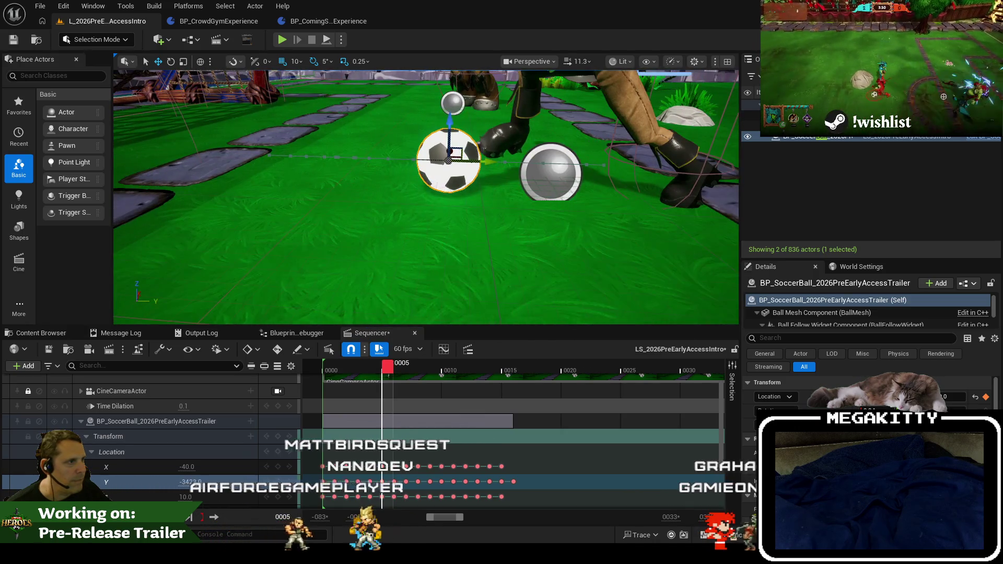
drag(390, 372, 399, 368)
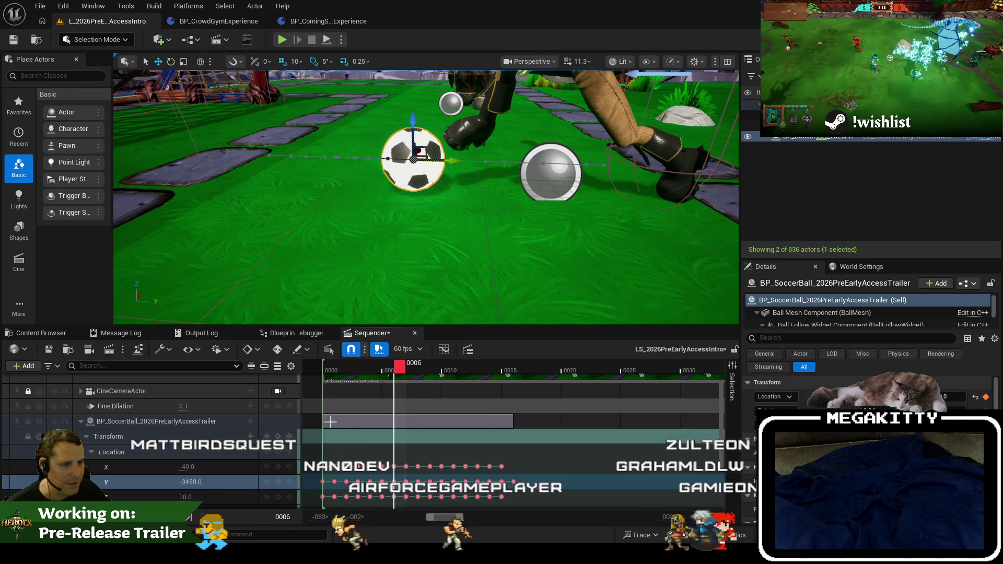
drag(188, 482, 198, 481)
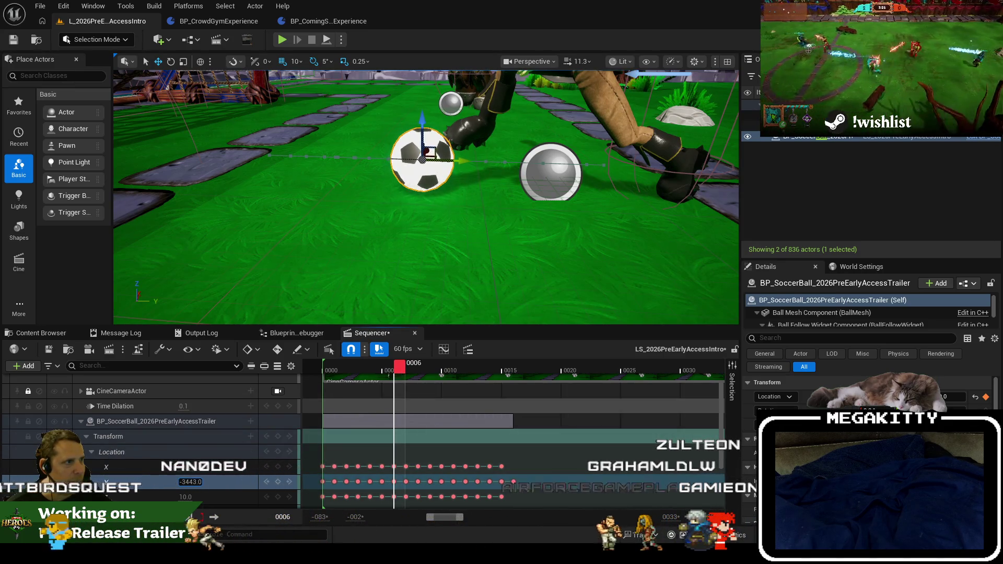
drag(400, 368, 409, 368)
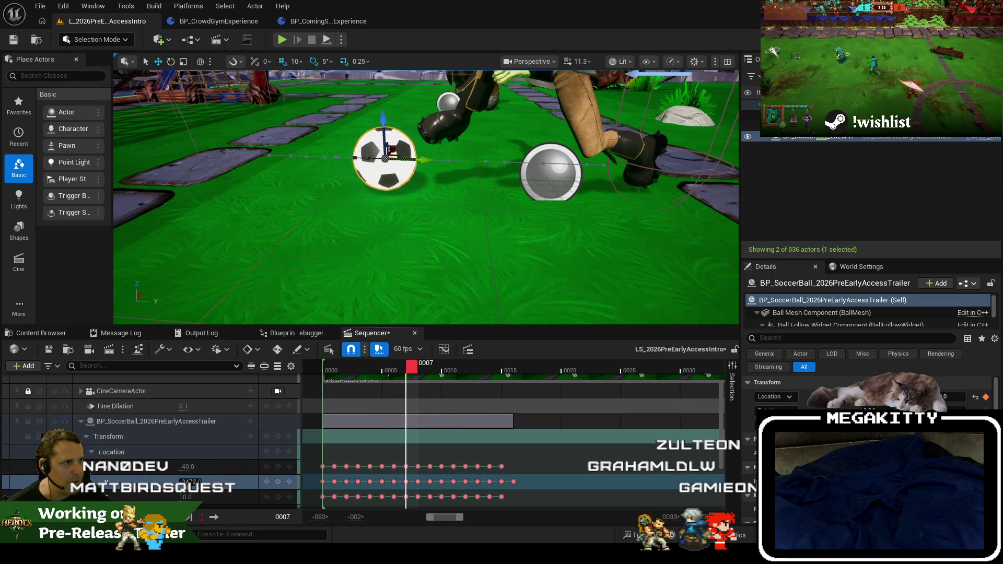
drag(552, 234, 552, 233)
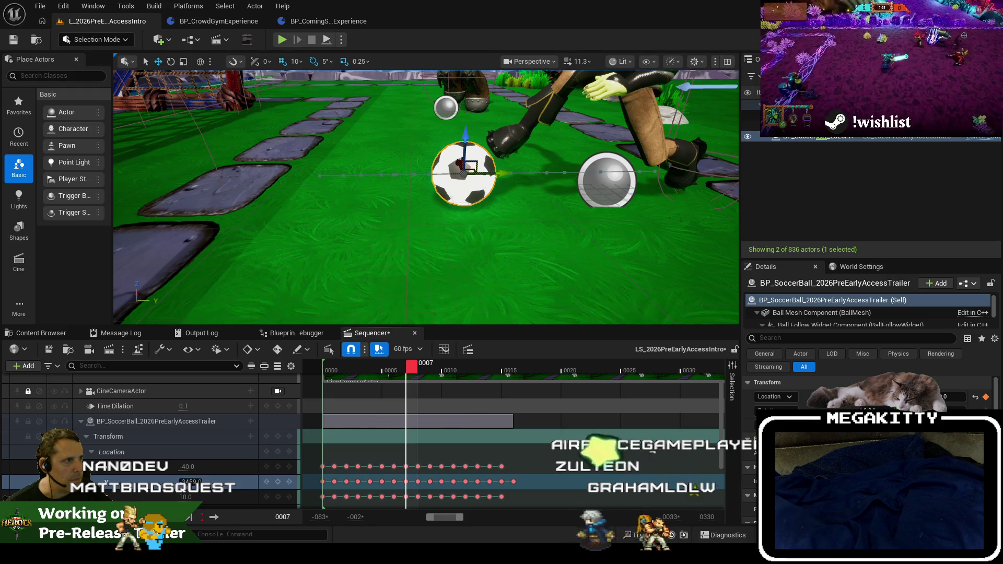
drag(189, 481, 189, 482)
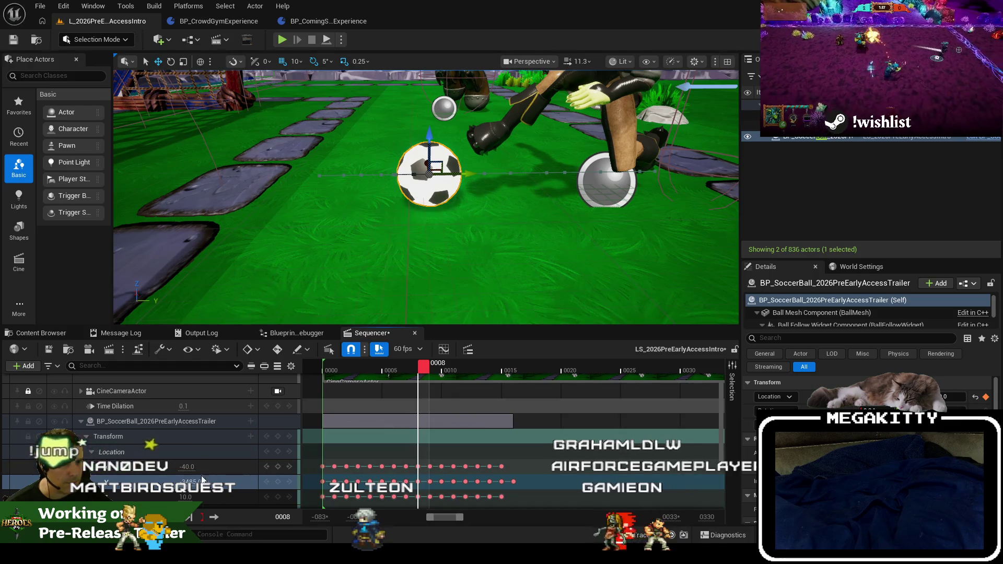
drag(195, 481, 209, 481)
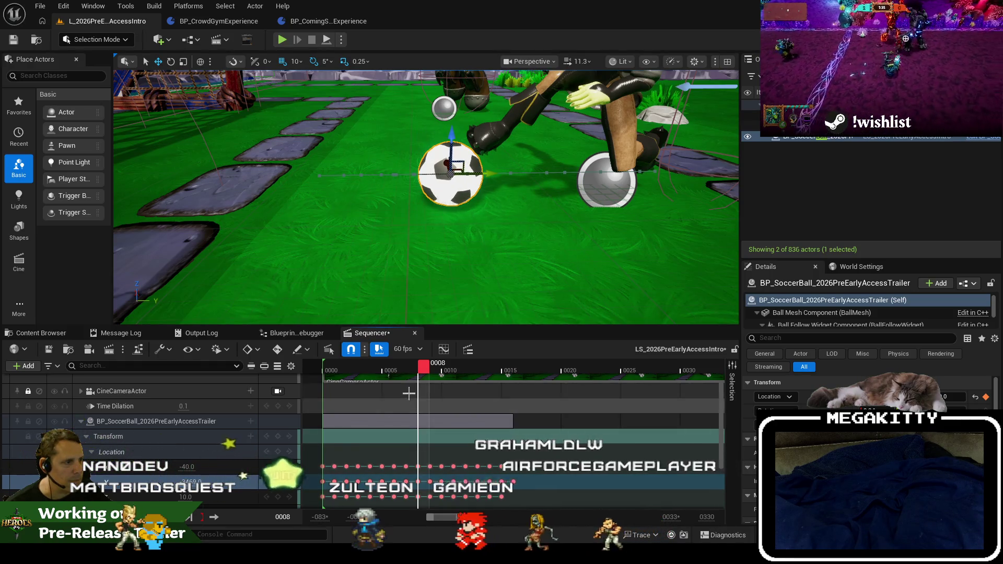
Raise the ball's Y to about -3482 at frame 9 and -3494 at frame 10, then preview.
drag(428, 375, 435, 375)
click(191, 481)
drag(191, 481, 199, 481)
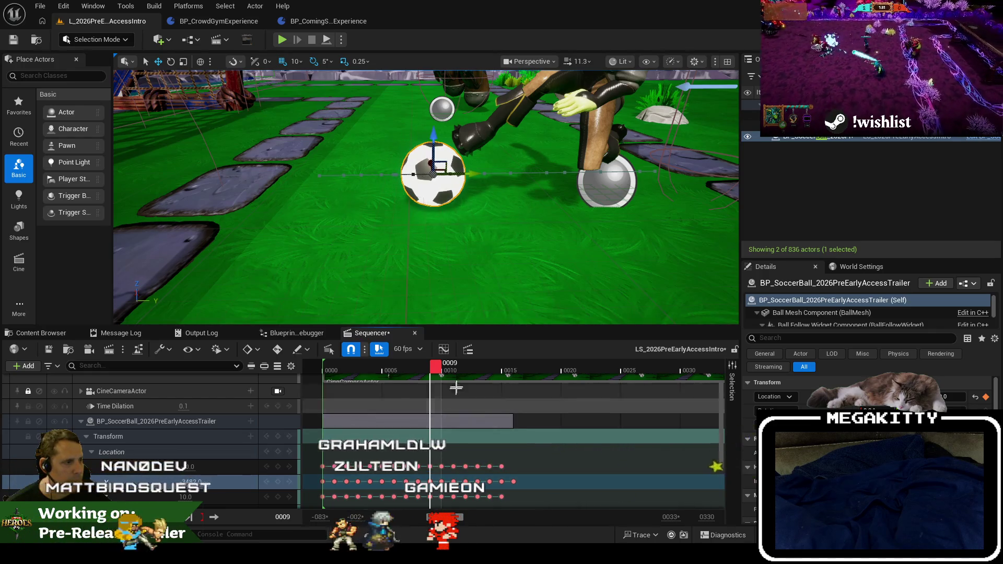
click(444, 372)
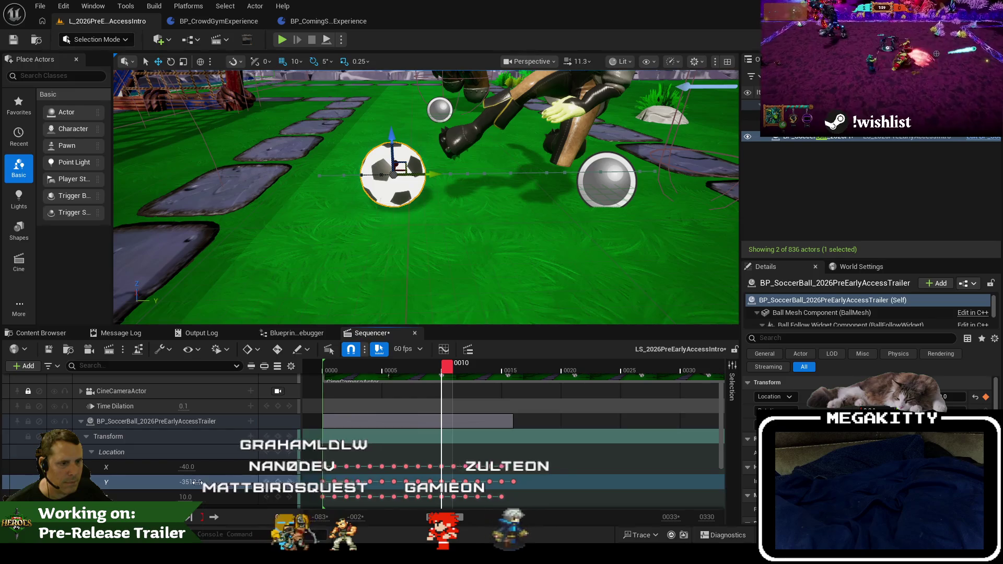
drag(190, 481, 197, 482)
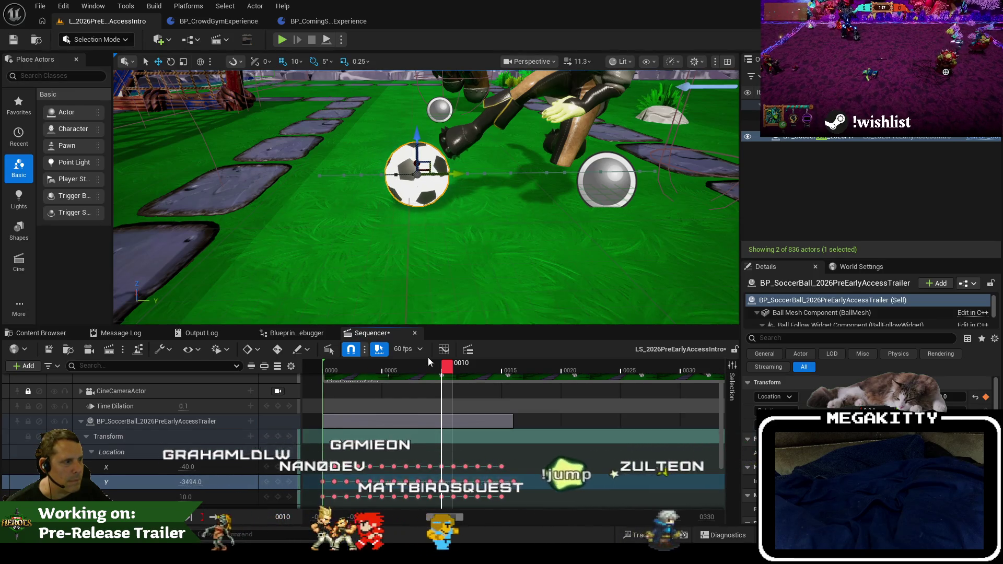
drag(448, 368, 460, 368)
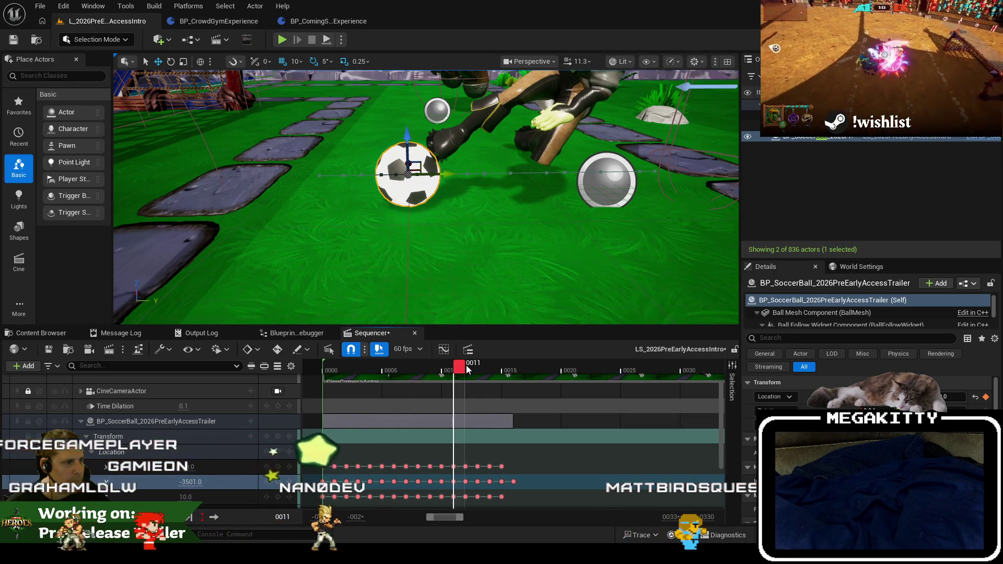
mouse_move(467, 370)
mouse_down()
mouse_move(366, 371)
mouse_move(517, 380)
mouse_up()
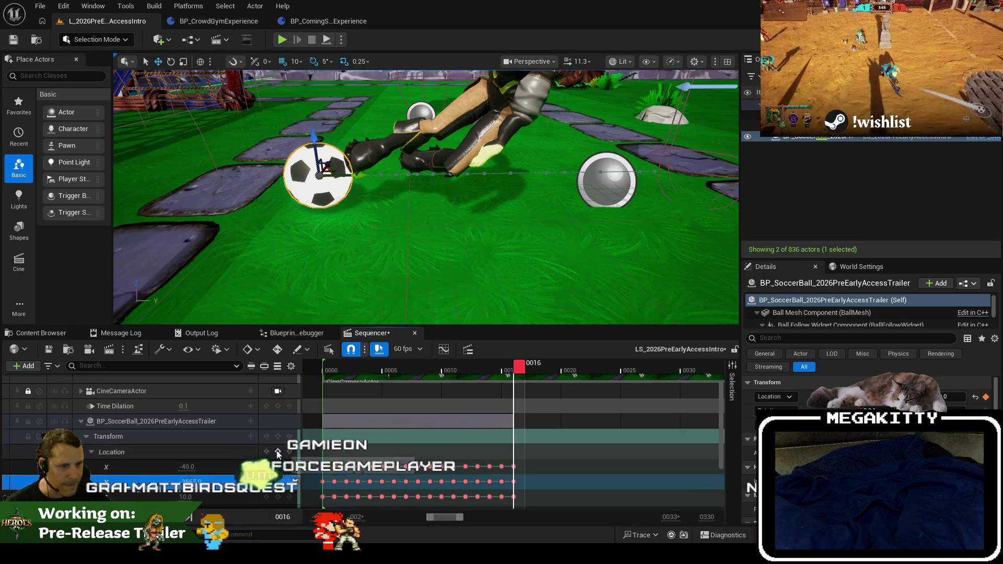
mouse_move(522, 374)
mouse_down()
mouse_move(696, 376)
mouse_move(519, 402)
mouse_move(630, 404)
mouse_move(328, 378)
mouse_up()
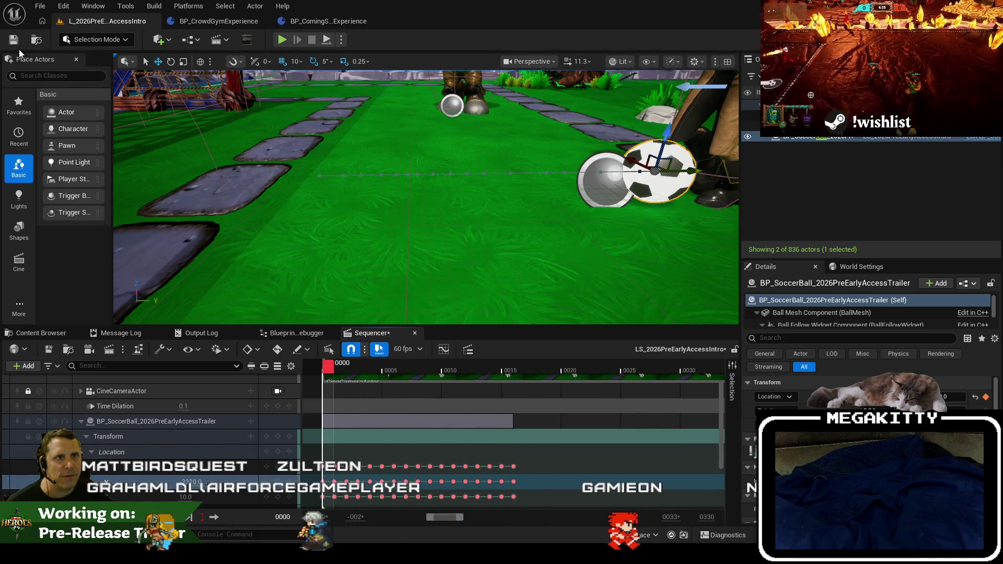
Save all modified assets with File > Save All, then run a first Play-in-Editor test.
click(39, 6)
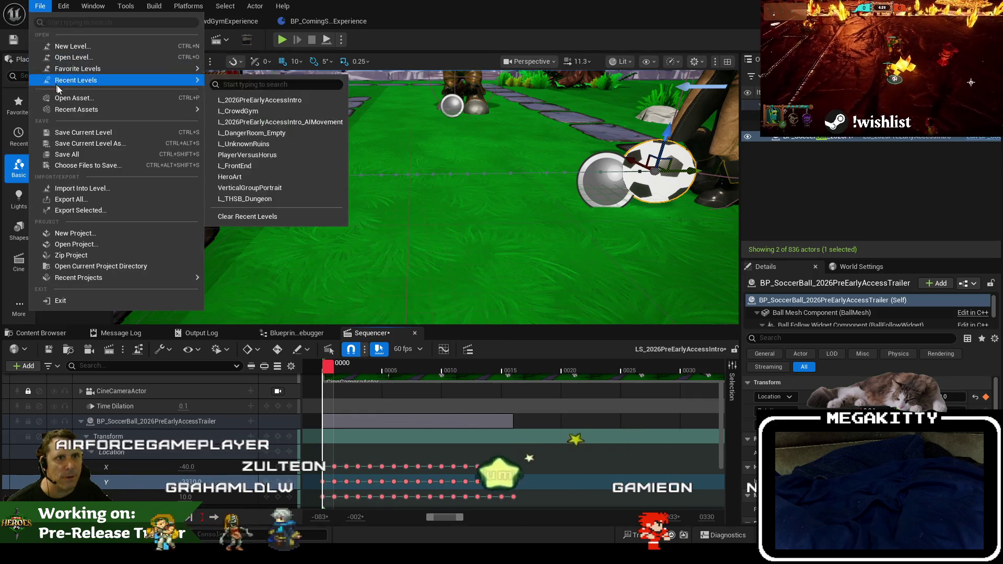
click(85, 156)
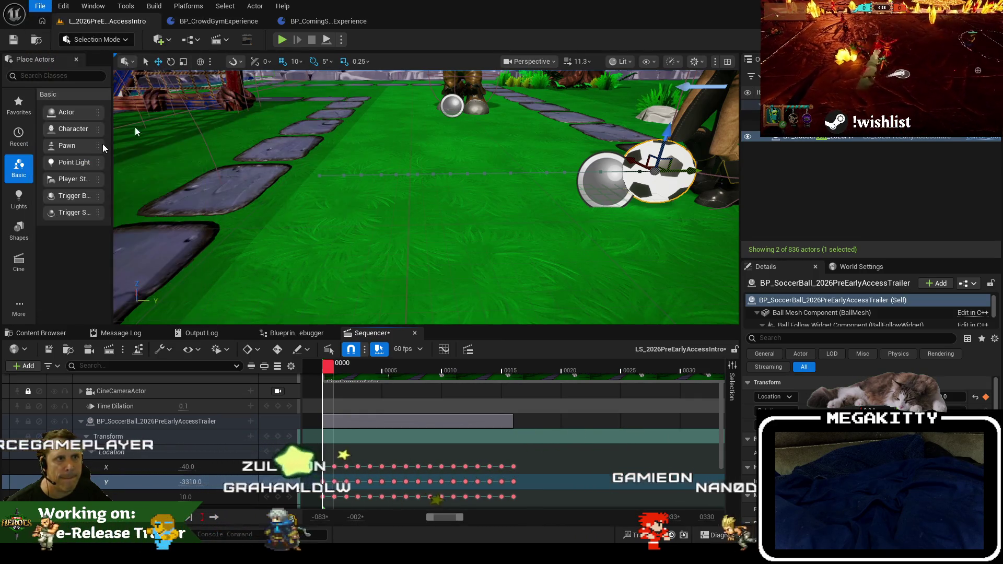
click(284, 40)
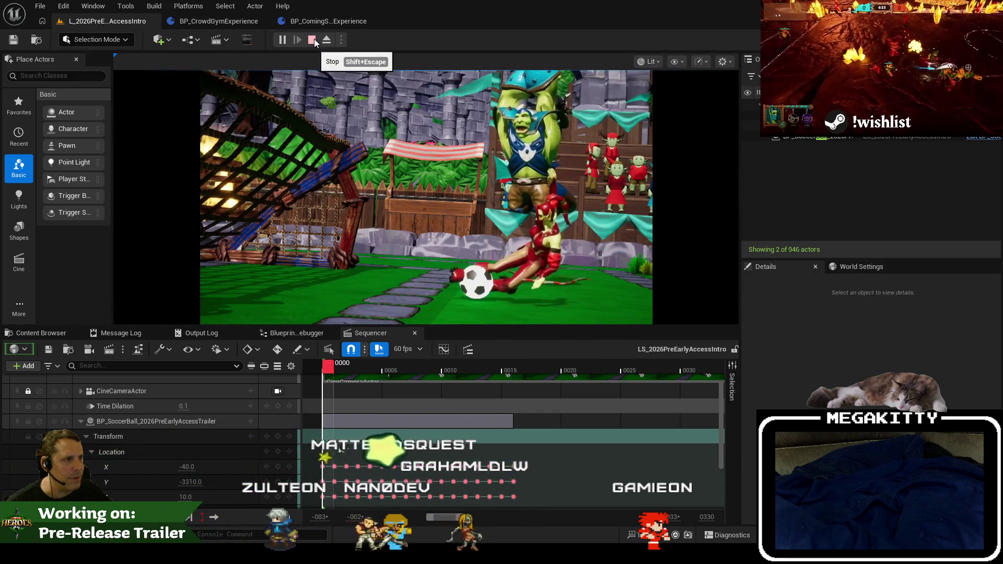
click(315, 42)
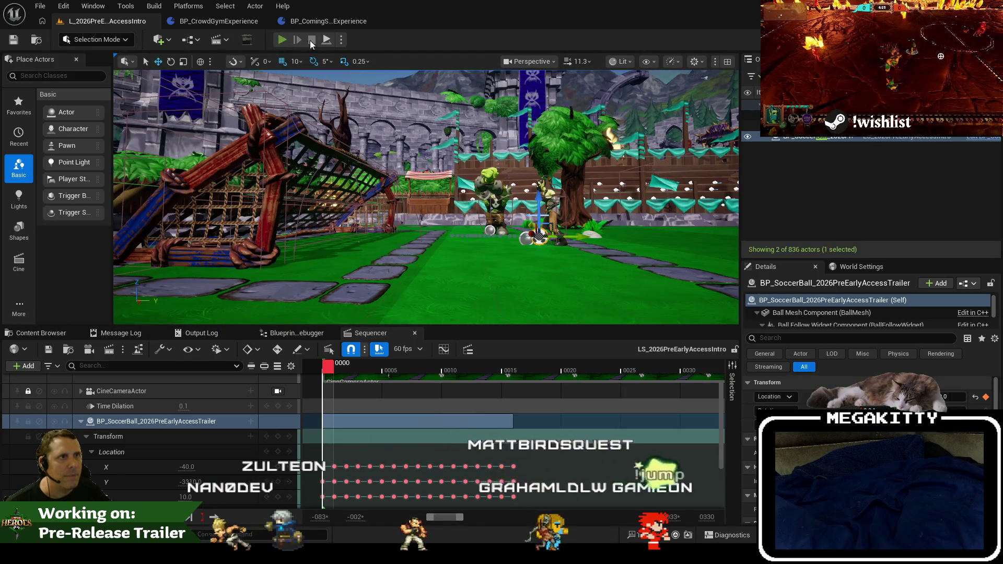
Run four more Play-in-Editor tests to confirm the ball rolls ahead of the character.
click(282, 41)
click(312, 40)
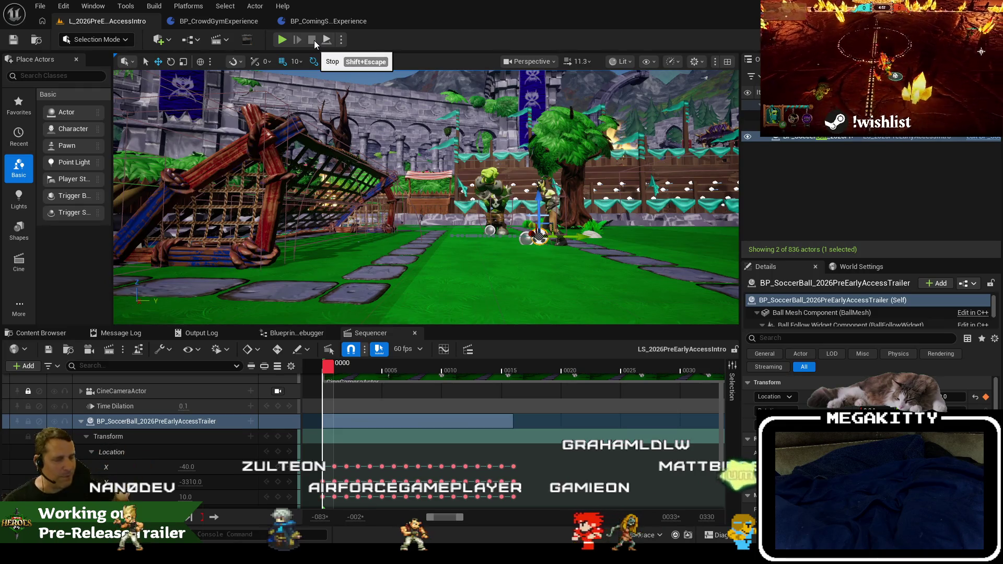
click(281, 42)
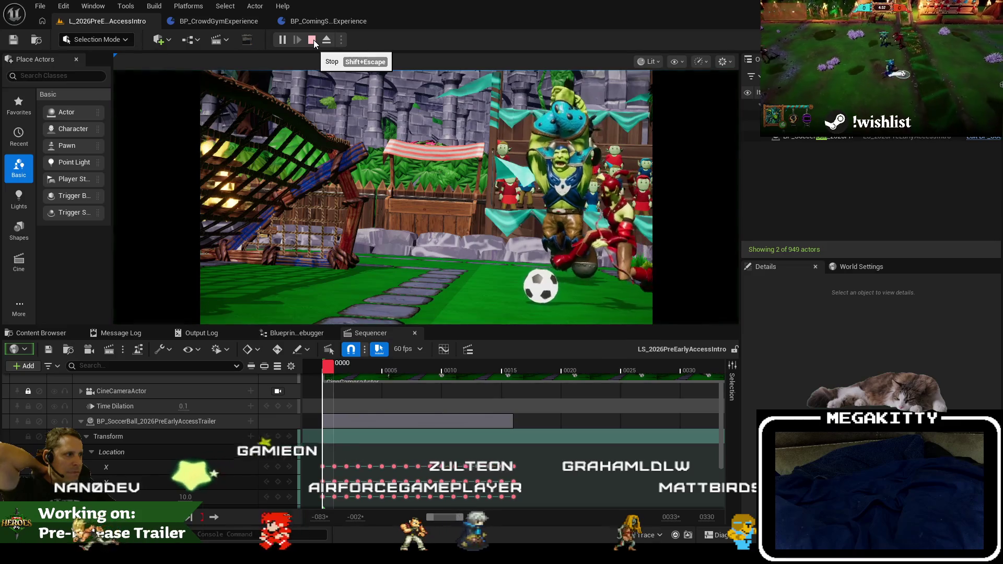
click(313, 41)
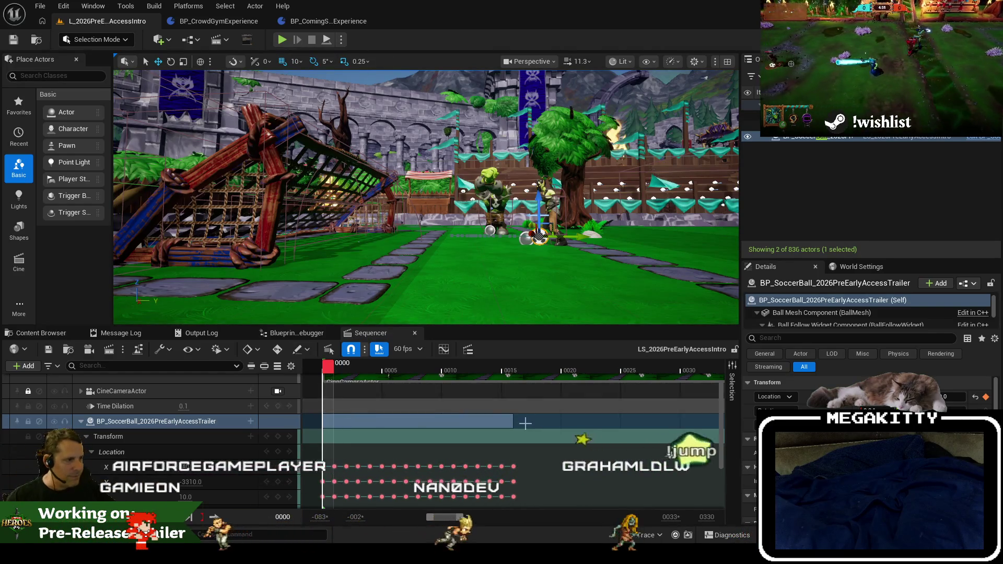
click(286, 40)
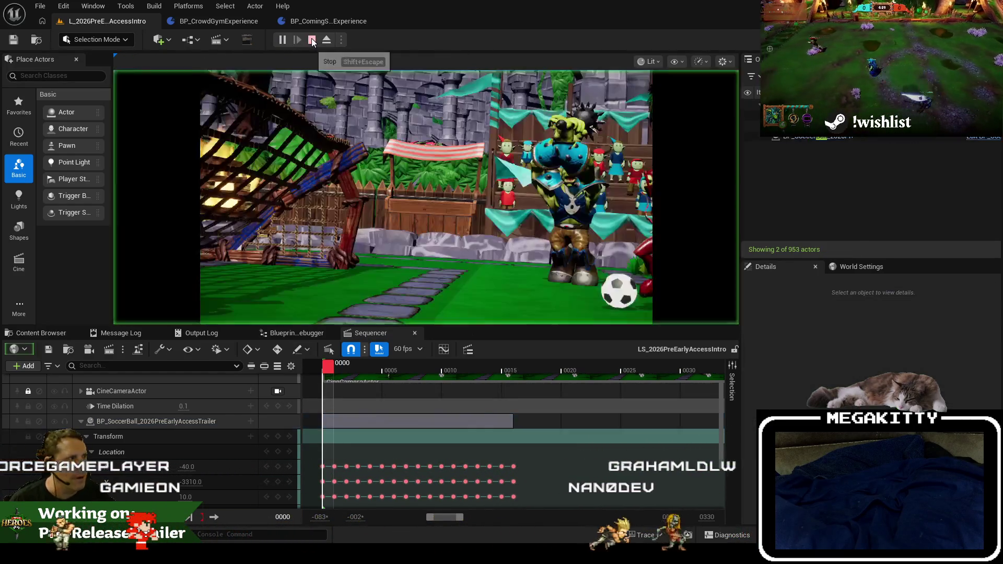
click(312, 41)
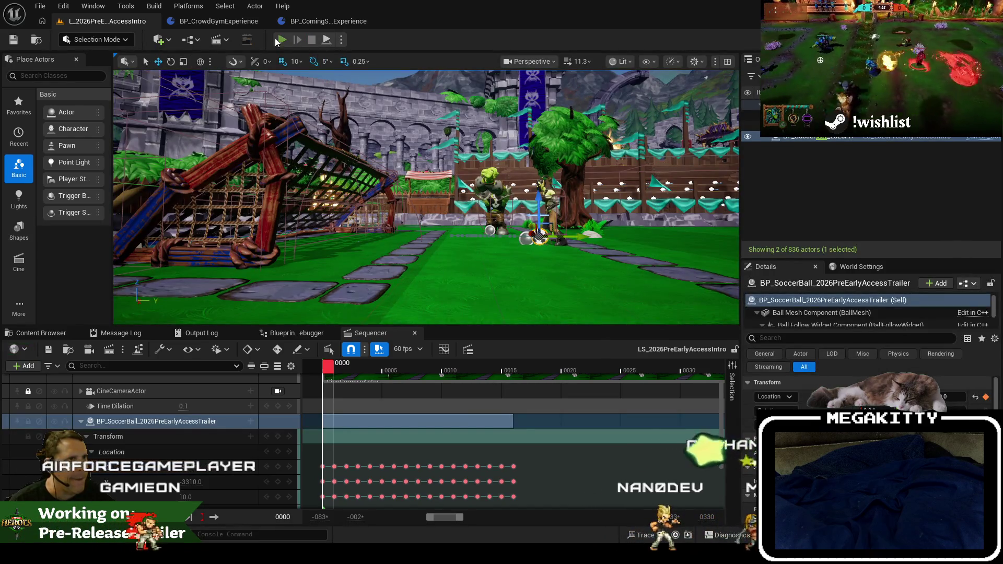
click(278, 40)
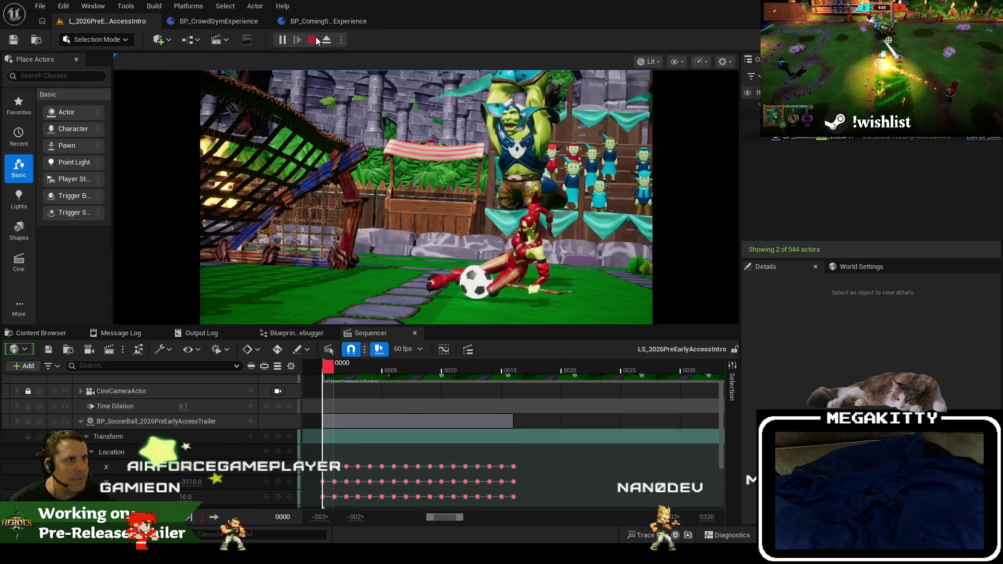
click(312, 40)
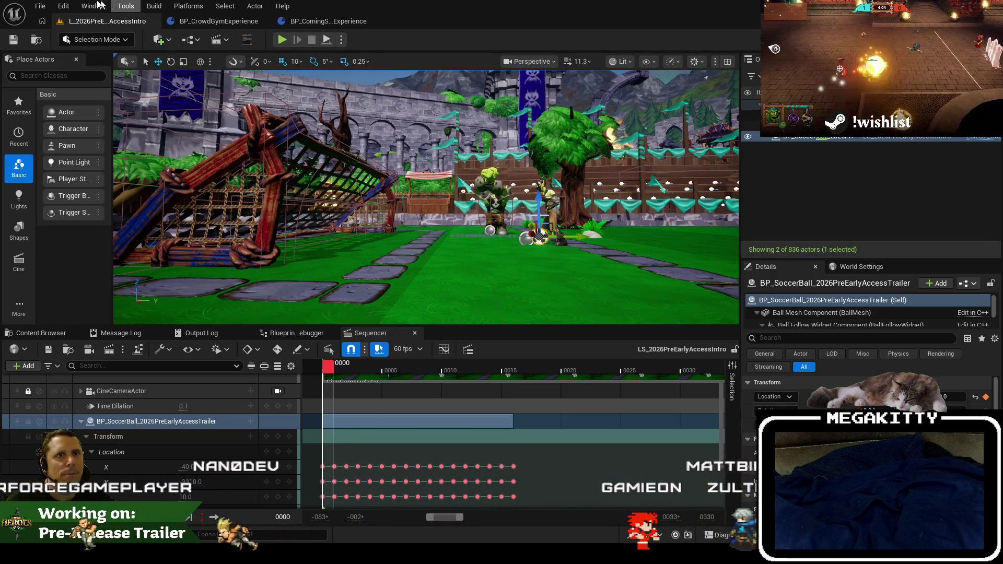
click(41, 6)
click(97, 152)
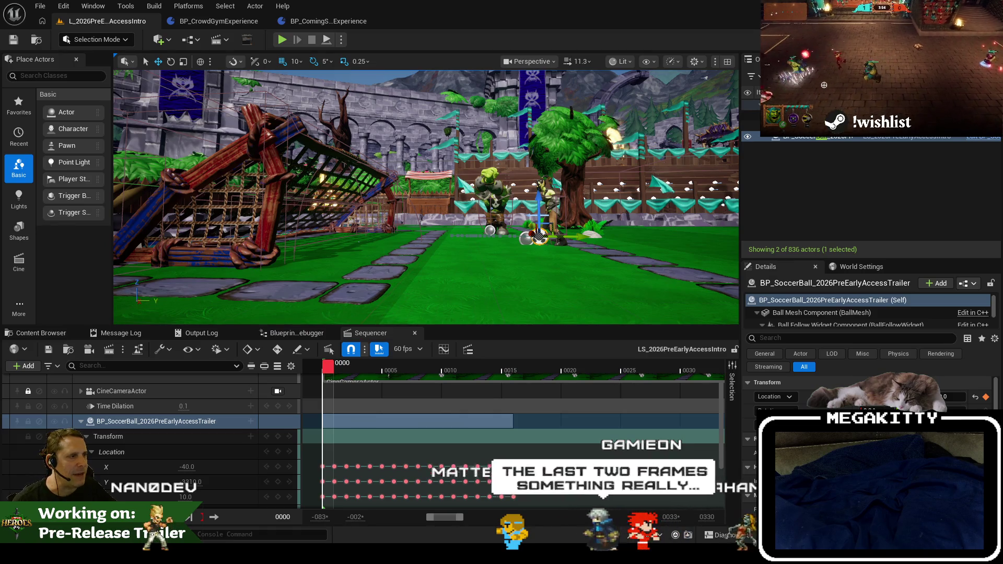
drag(459, 230, 459, 224)
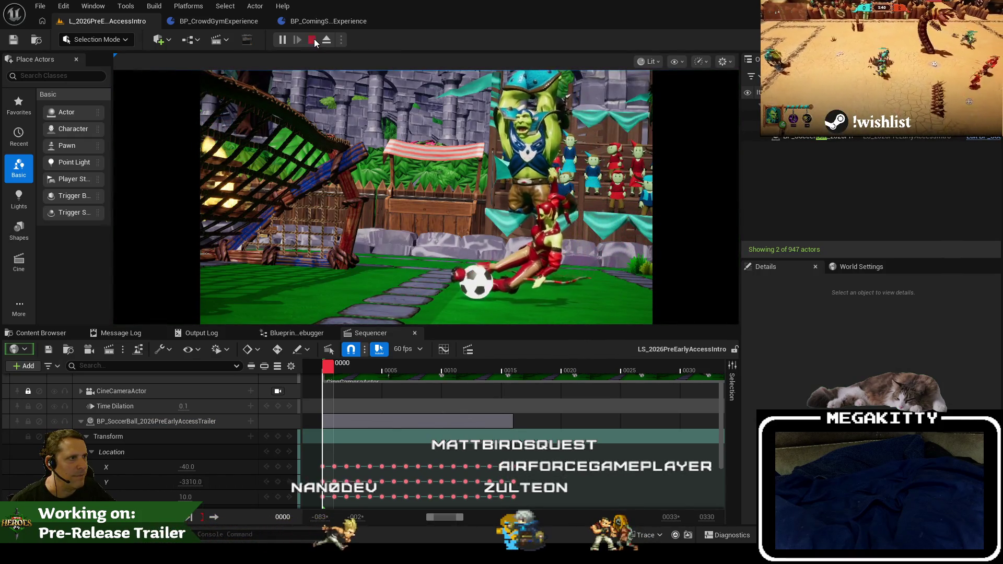
click(314, 41)
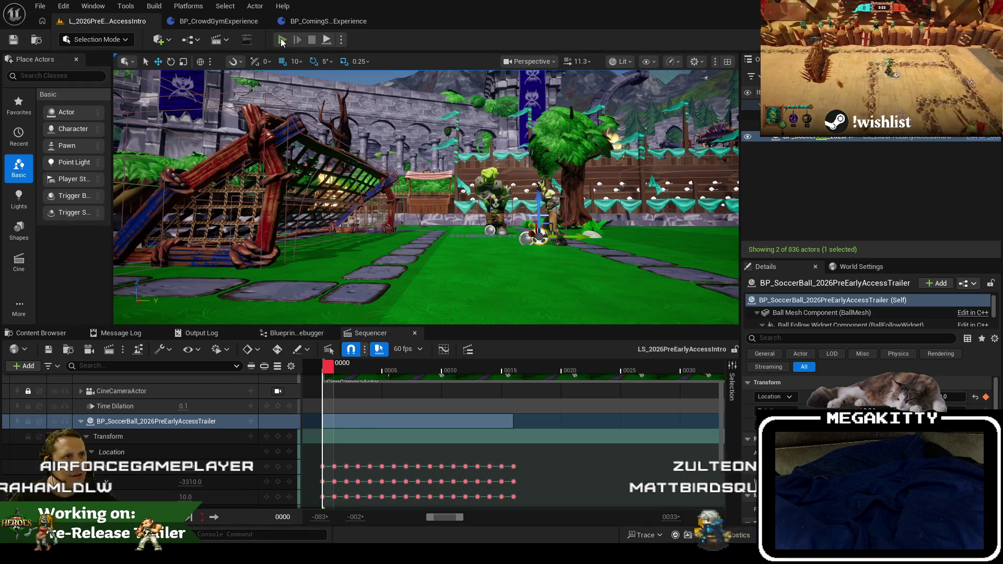
click(283, 40)
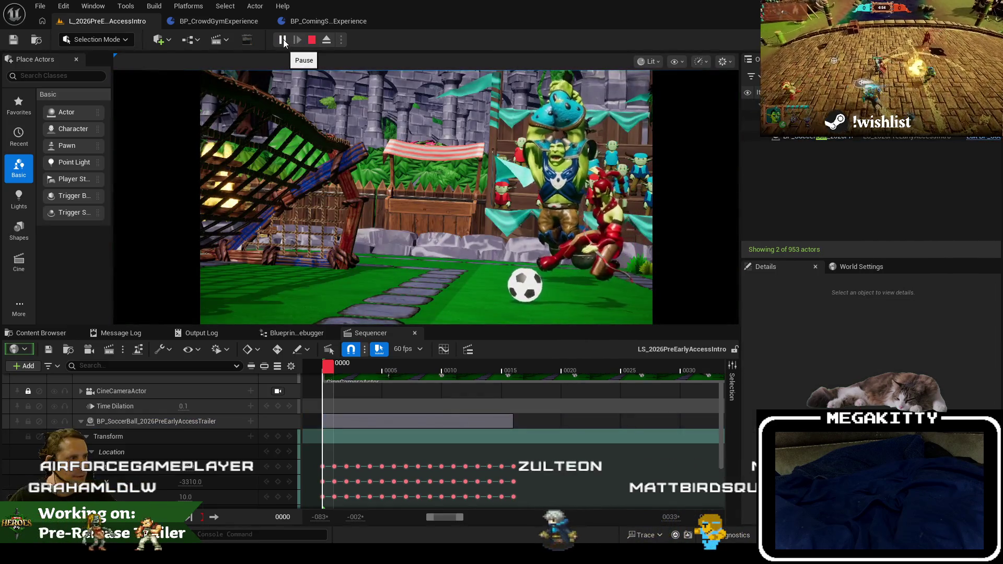
click(283, 40)
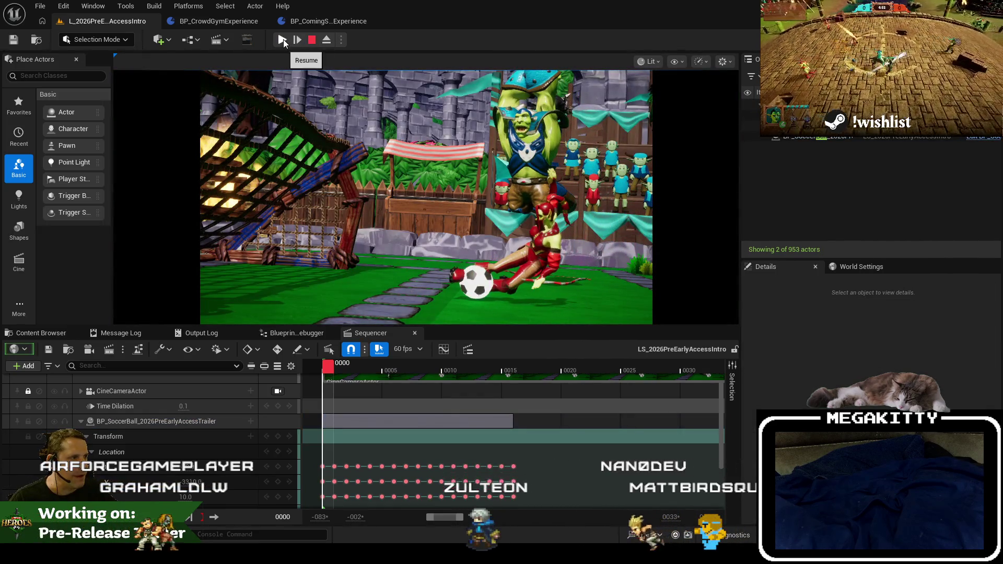
click(283, 40)
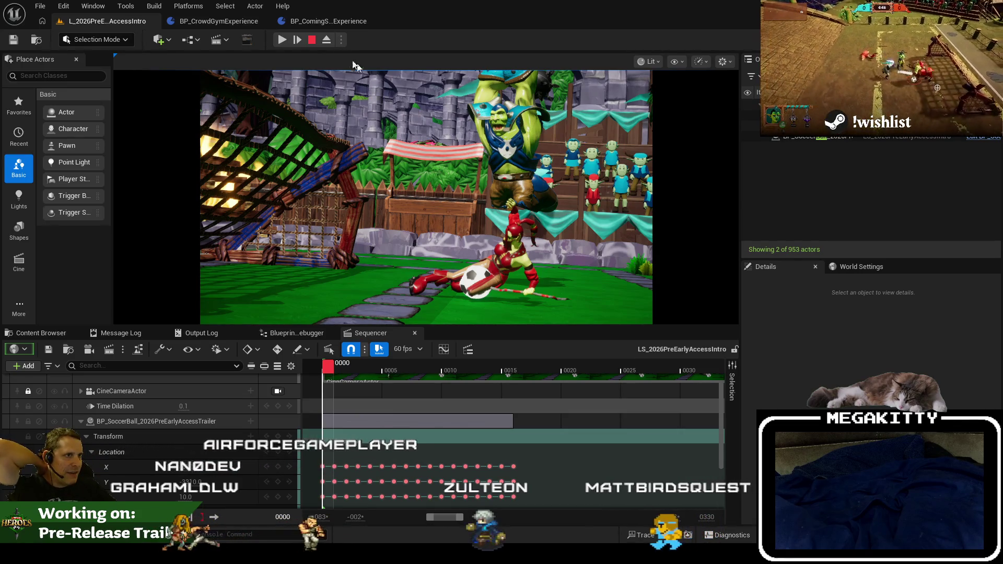
click(286, 43)
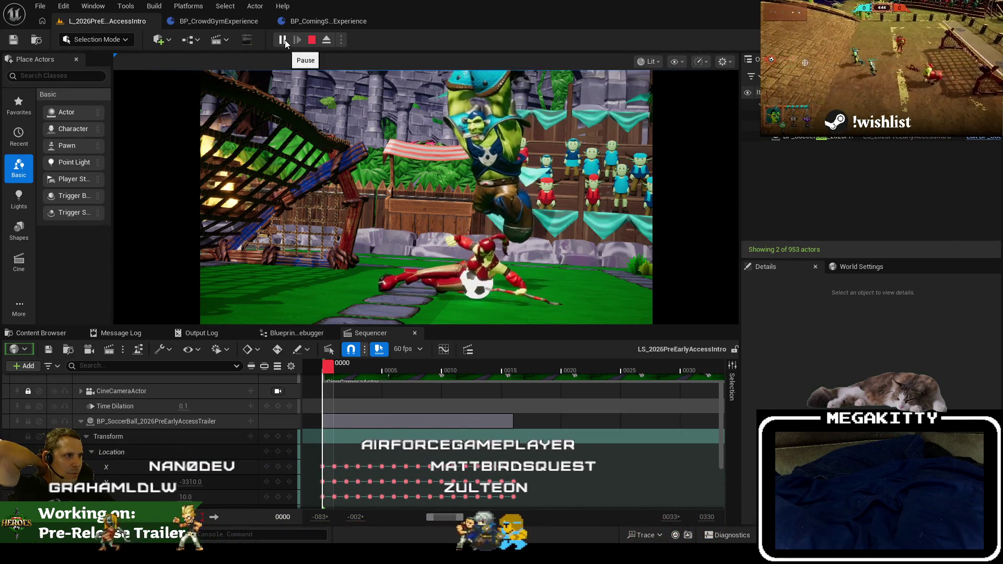
click(285, 42)
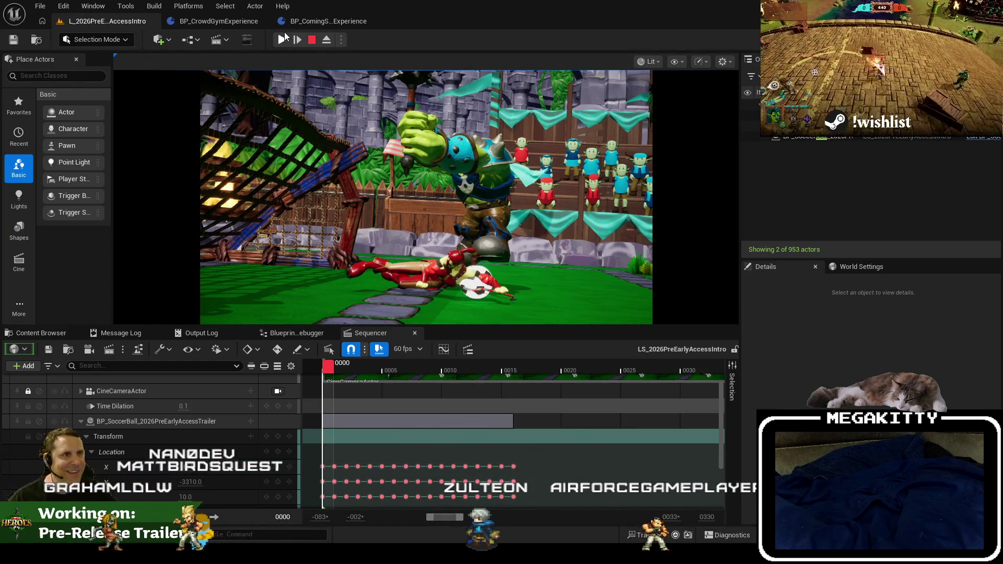
click(311, 41)
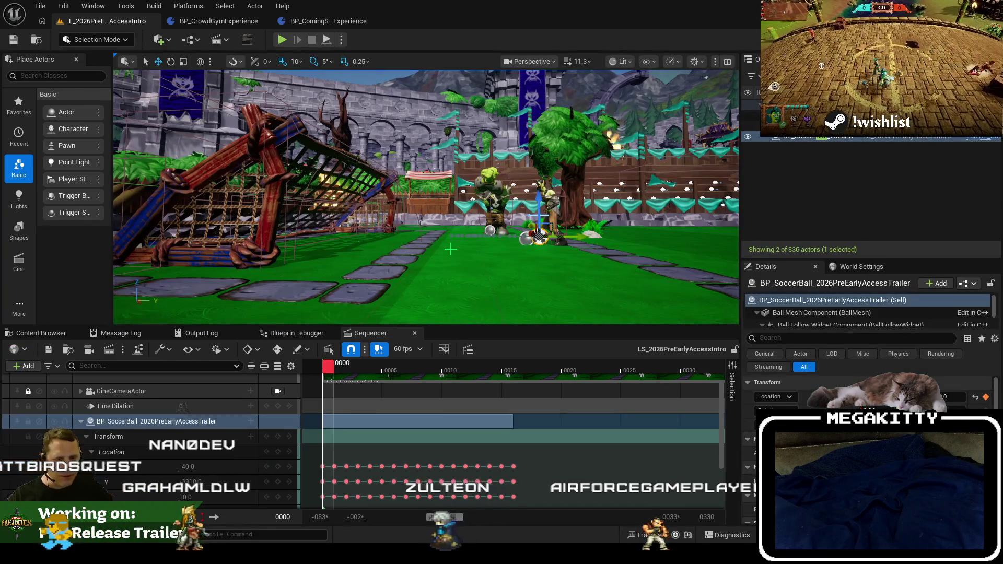